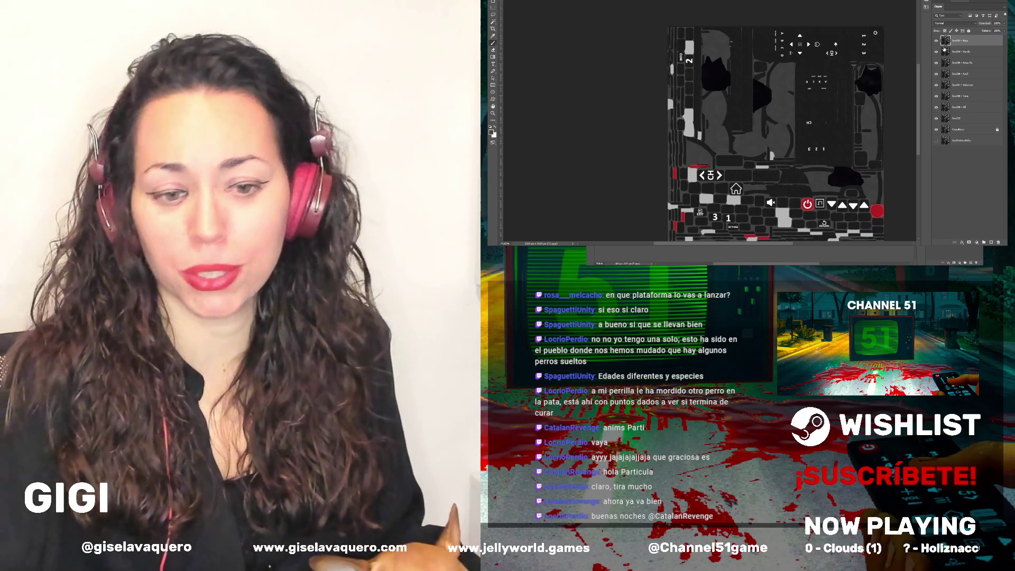
Brush dark grey over the middle of the right red brick below SETTINGS, keeping its outline
scroll(888, 79, down, 1)
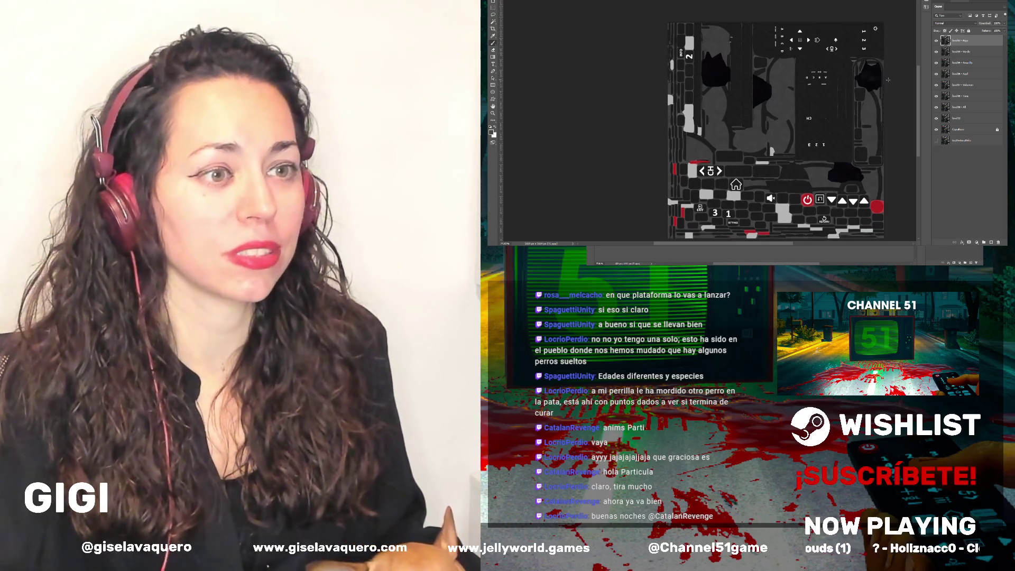
scroll(888, 78, down, 1)
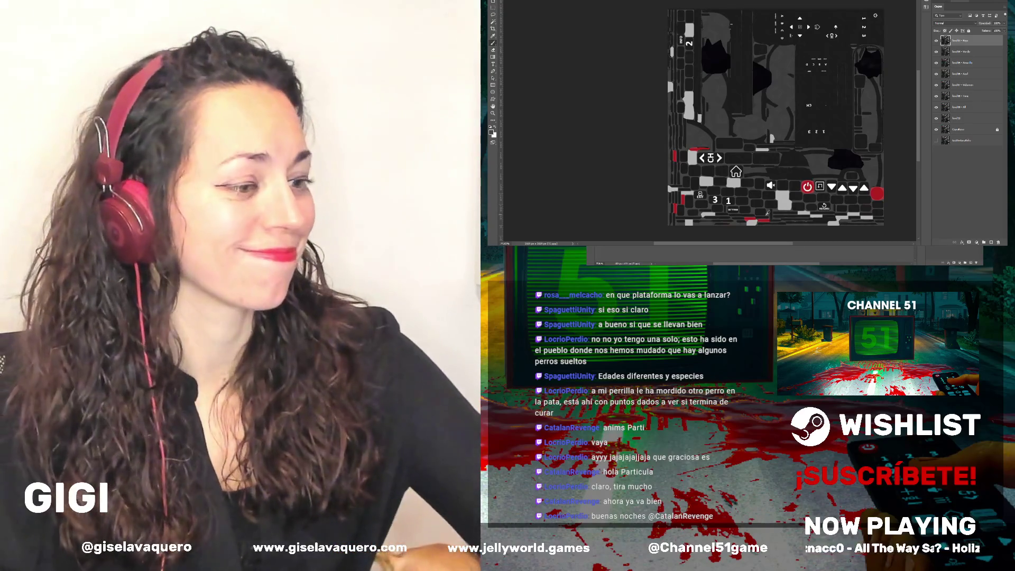
scroll(767, 224, up, 3)
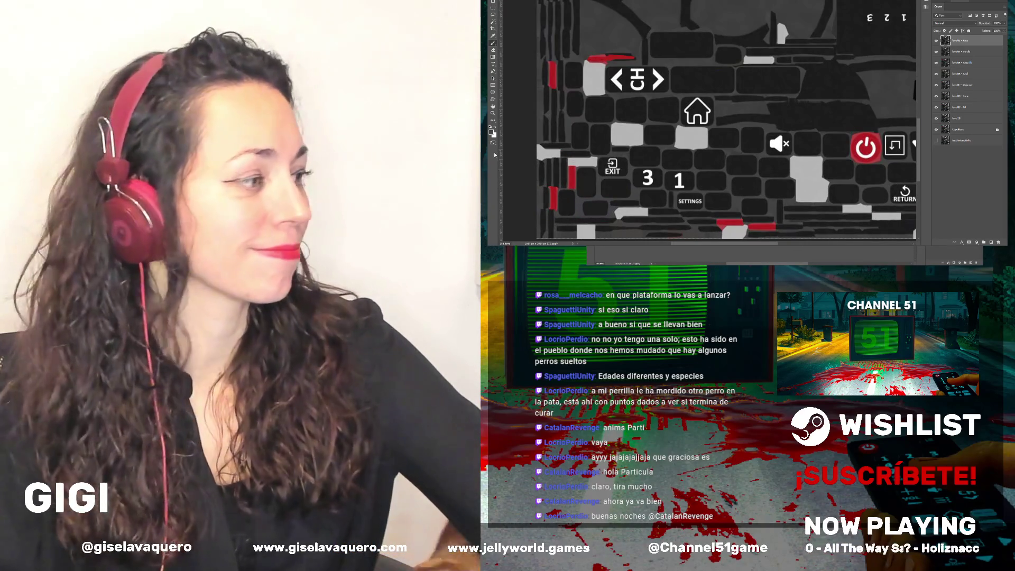
scroll(626, 170, down, 1)
scroll(655, 183, up, 1)
scroll(677, 192, up, 1)
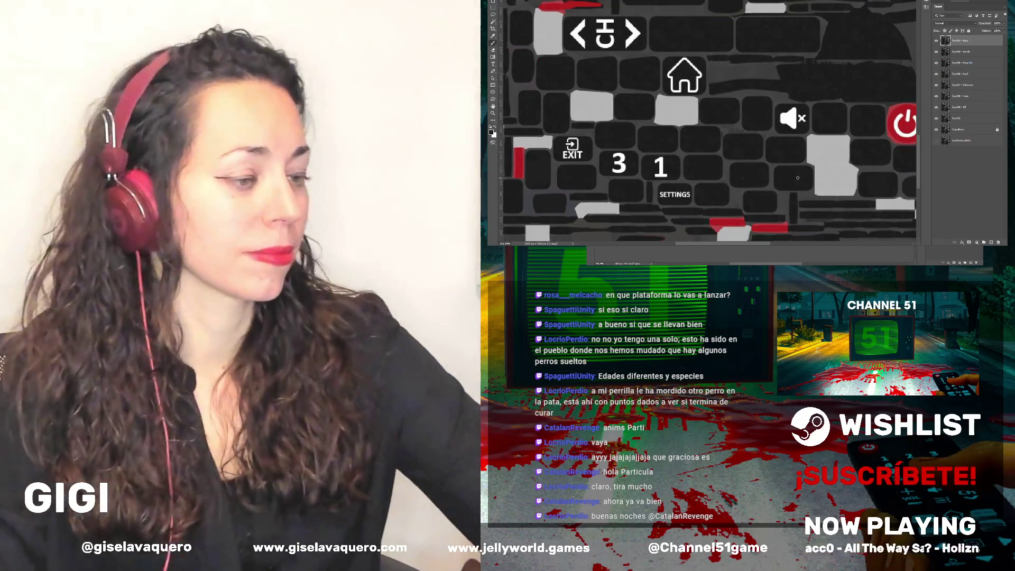
scroll(758, 185, up, 1)
scroll(764, 198, up, 2)
scroll(772, 214, up, 1)
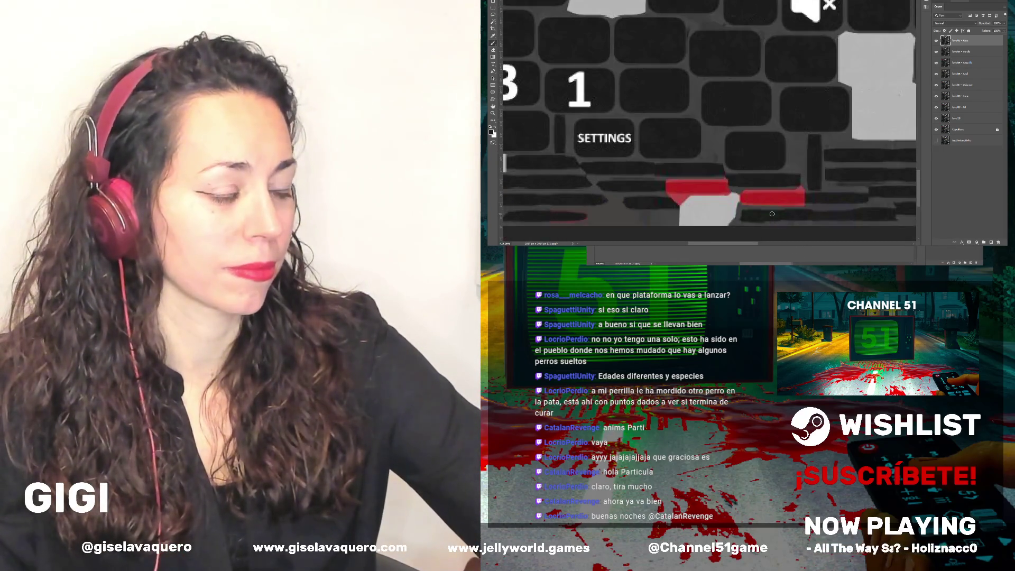
scroll(771, 214, up, 2)
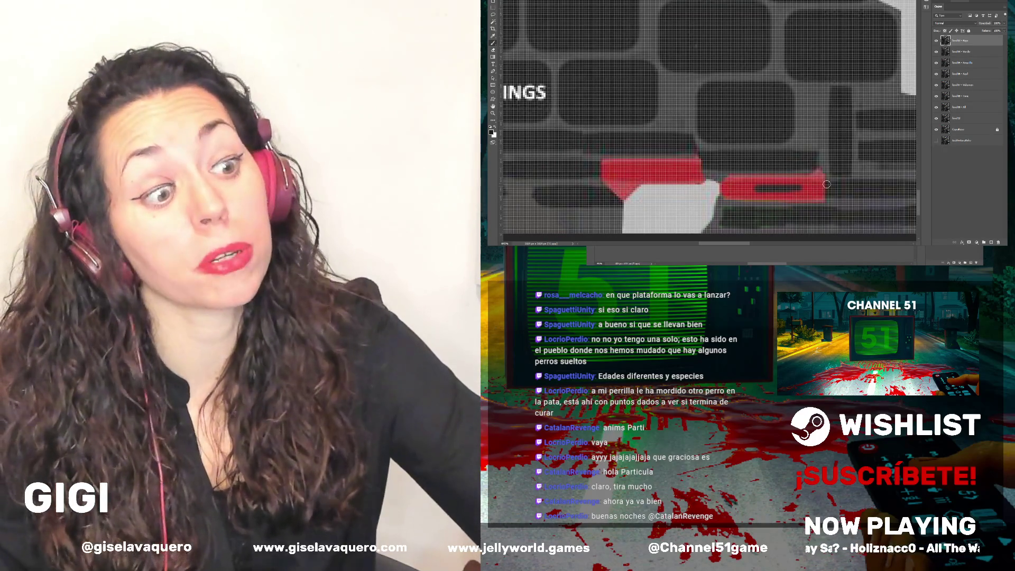
drag(818, 182, 728, 191)
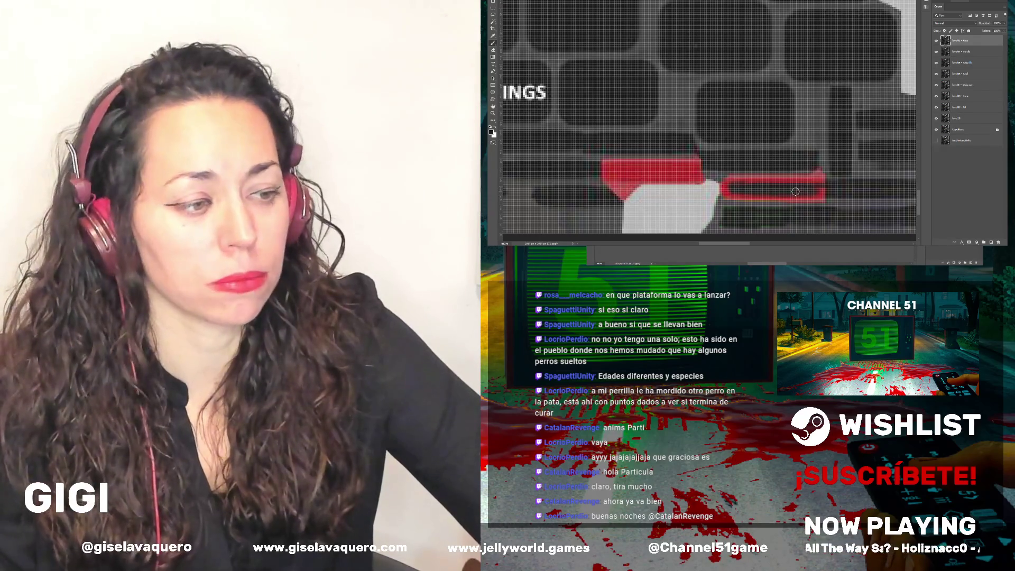
scroll(766, 190, down, 3)
scroll(777, 192, down, 3)
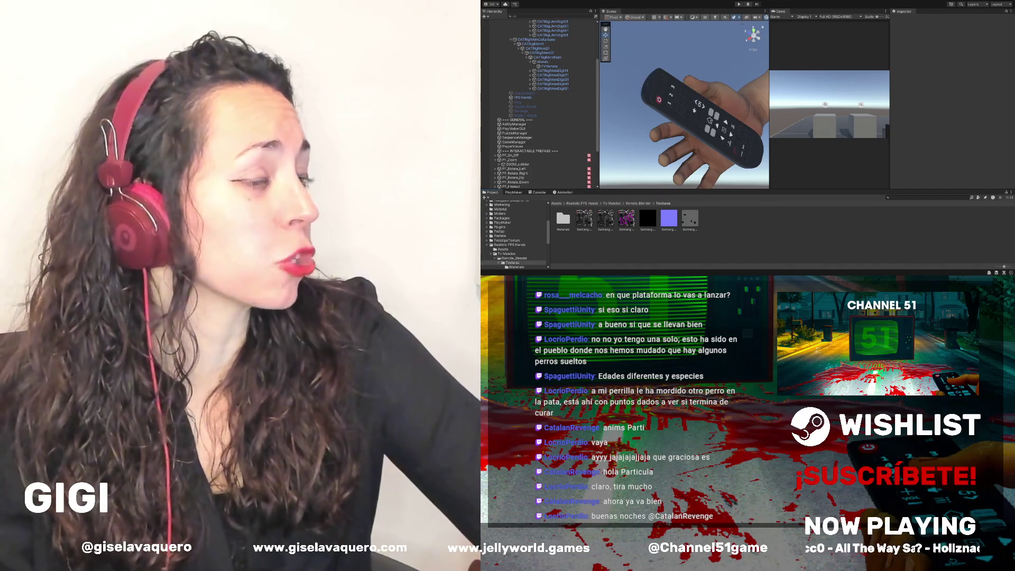
Orbit around the hand and remote, then dock the Game view as a tab beside Scene
mouse_move(703, 132)
mouse_down()
mouse_move(724, 153)
mouse_move(559, 128)
mouse_up()
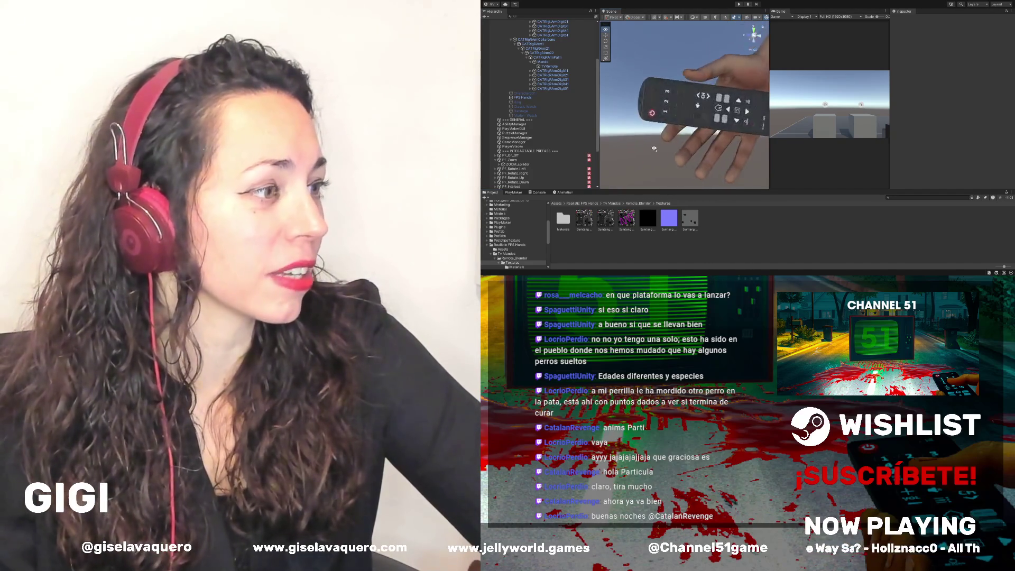
drag(732, 106, 746, 86)
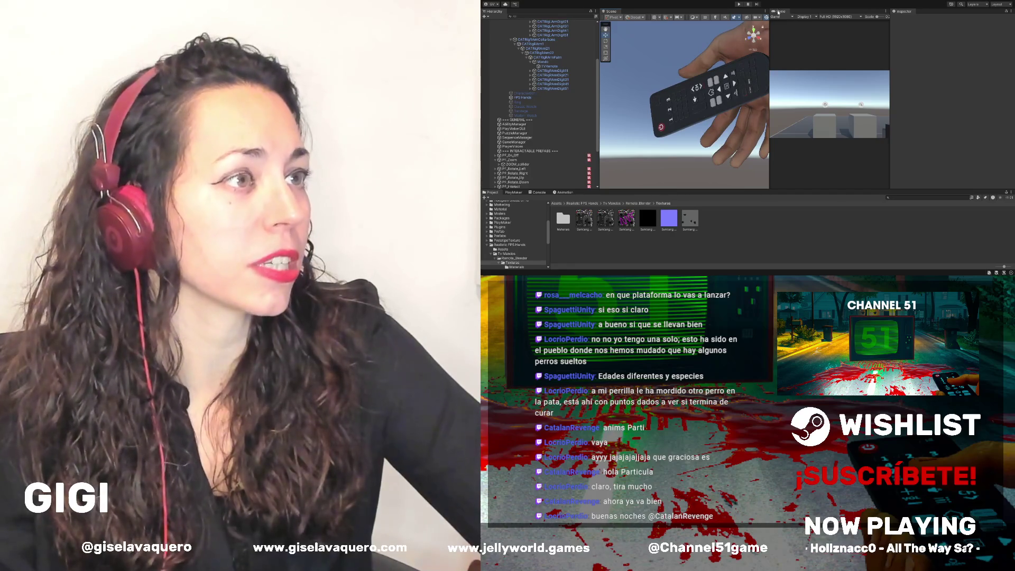
drag(745, 15, 607, 10)
click(608, 11)
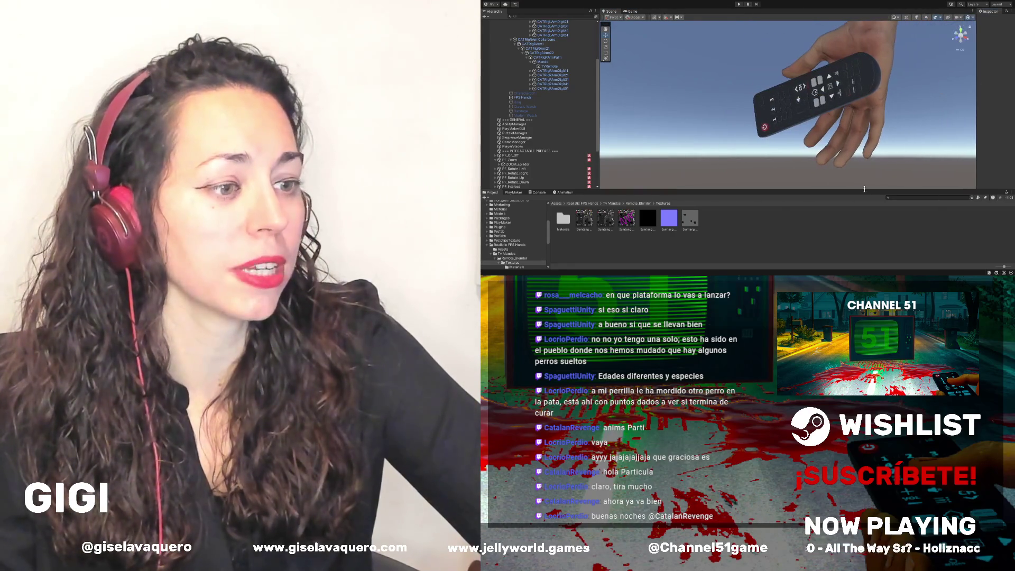
Make the Scene view taller and orbit in close on the remote's buttons
drag(861, 192, 861, 256)
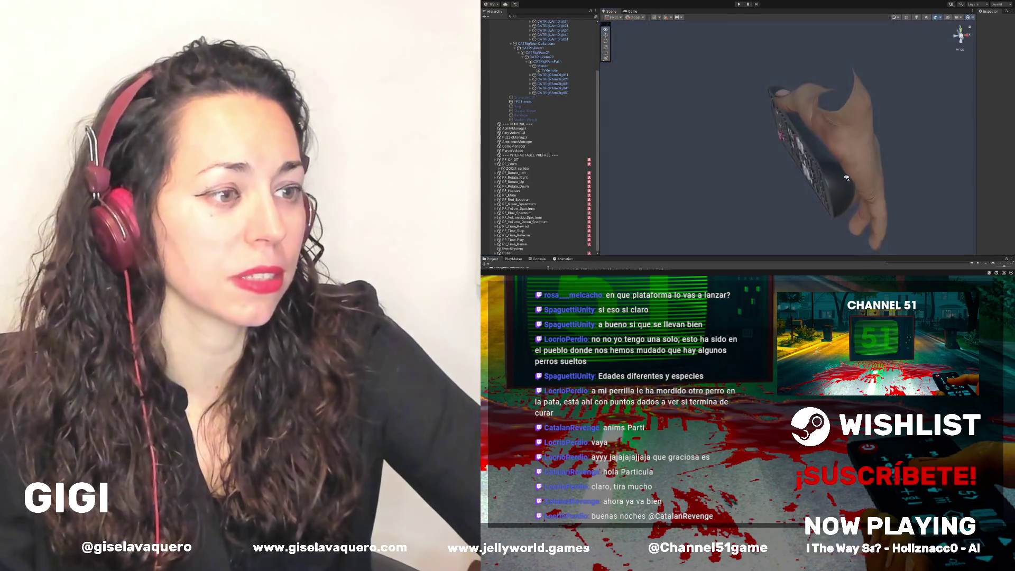
mouse_move(873, 99)
mouse_down()
mouse_move(864, 94)
mouse_move(918, 181)
mouse_move(766, 73)
mouse_move(693, 49)
mouse_move(819, 152)
mouse_up()
drag(830, 156, 860, 158)
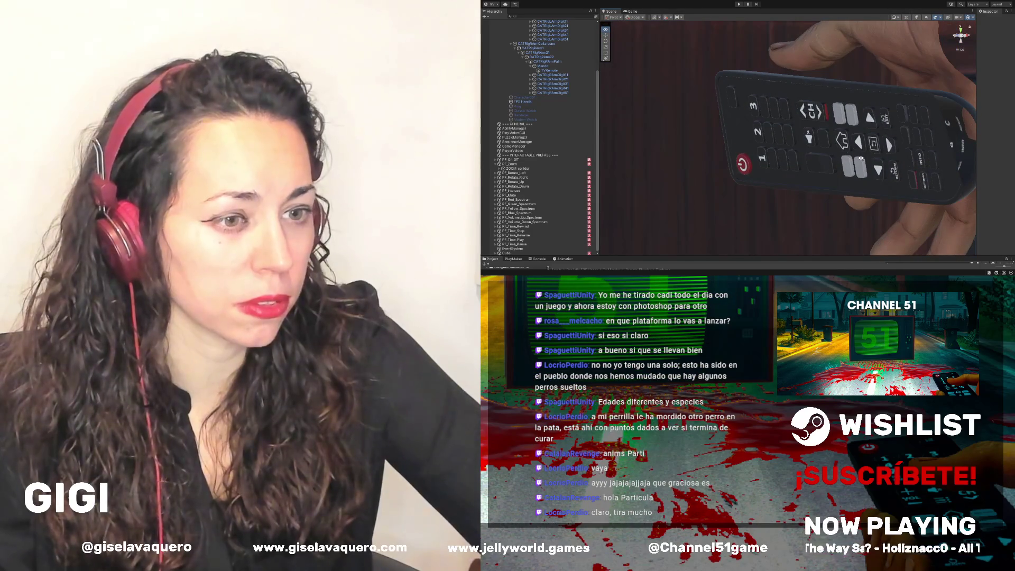
drag(860, 157, 859, 153)
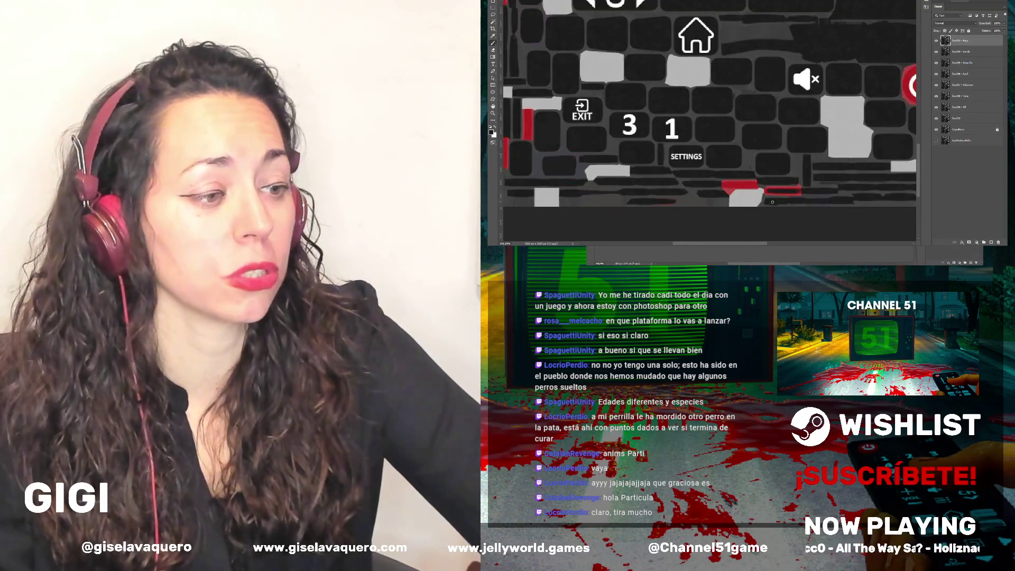
Paint dark grey along the top edge of the red outline below SETTINGS
scroll(777, 200, up, 2)
drag(771, 164, 759, 168)
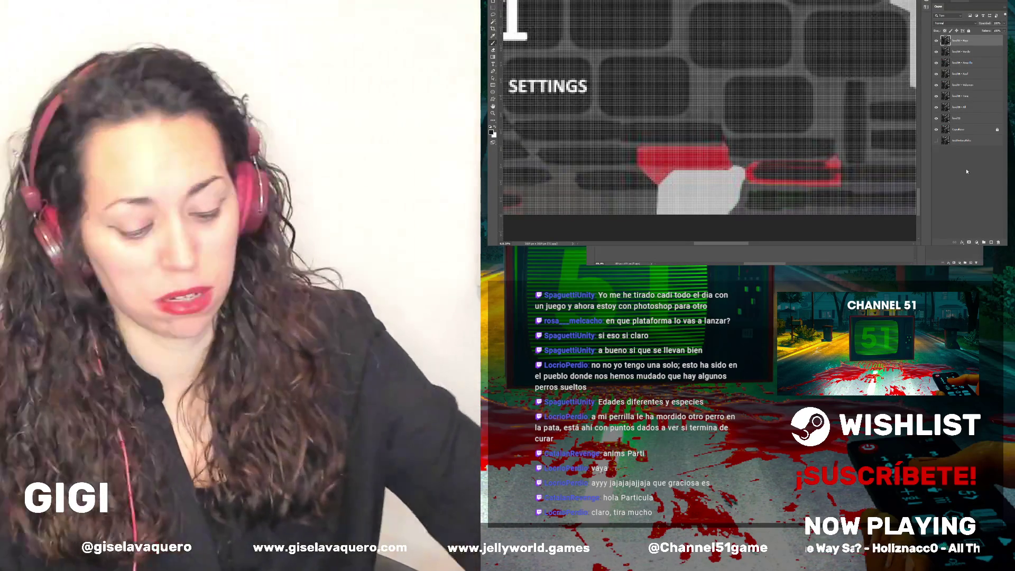
drag(759, 167, 832, 164)
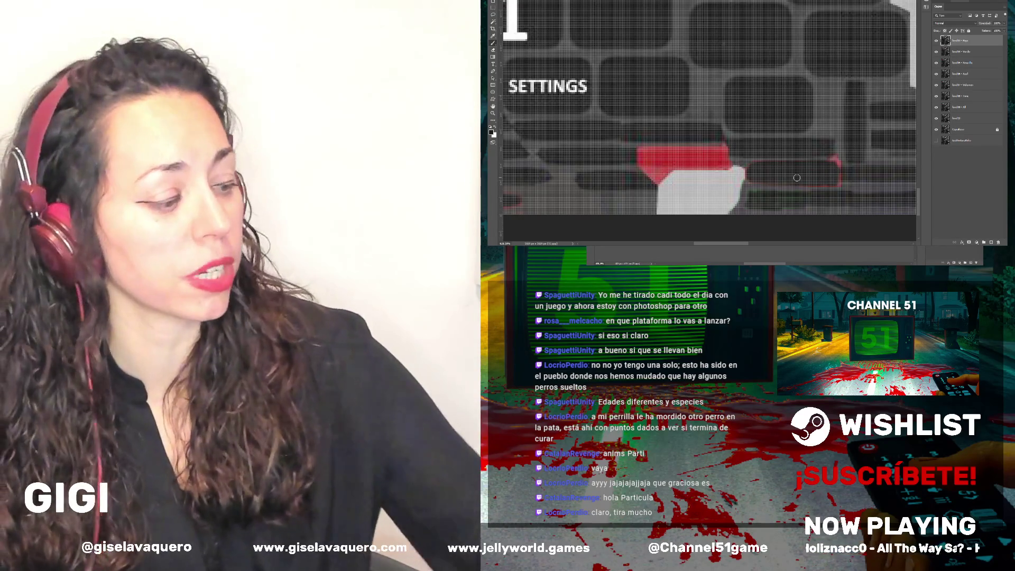
scroll(747, 135, down, 5)
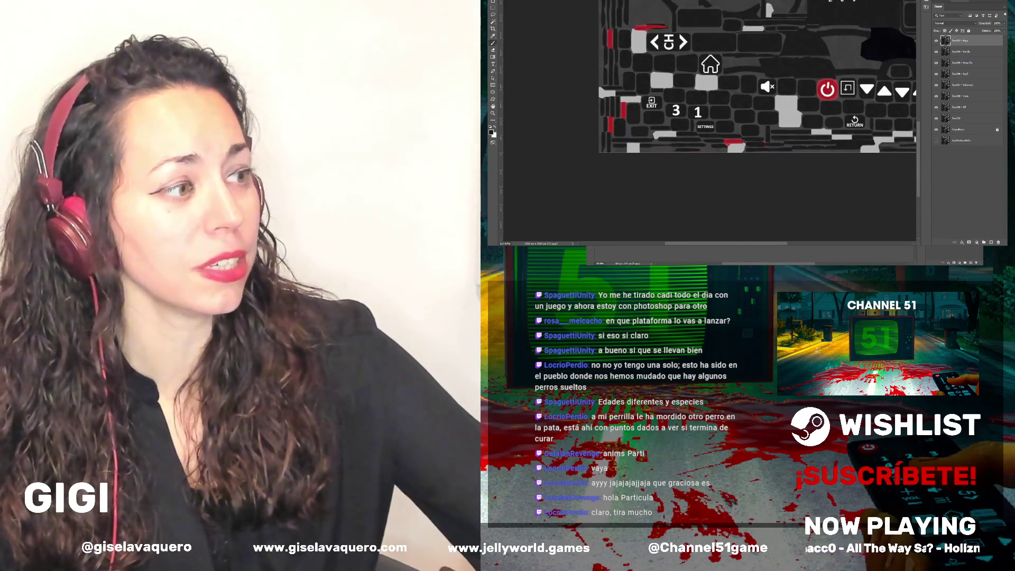
scroll(751, 140, down, 2)
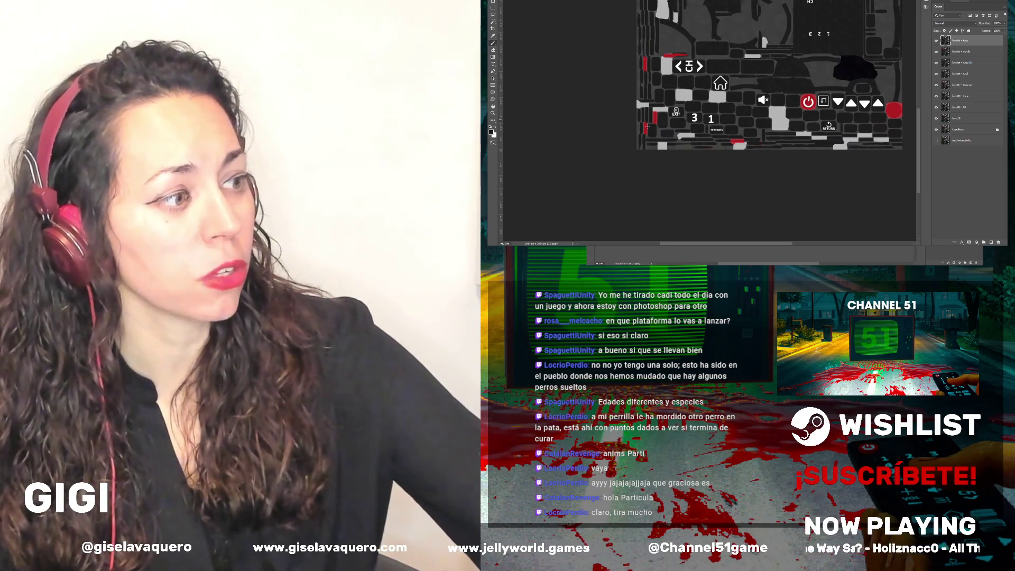
Paint dark grey over the remaining red outline below SETTINGS, leaving one red patch
scroll(749, 145, up, 3)
scroll(749, 146, up, 3)
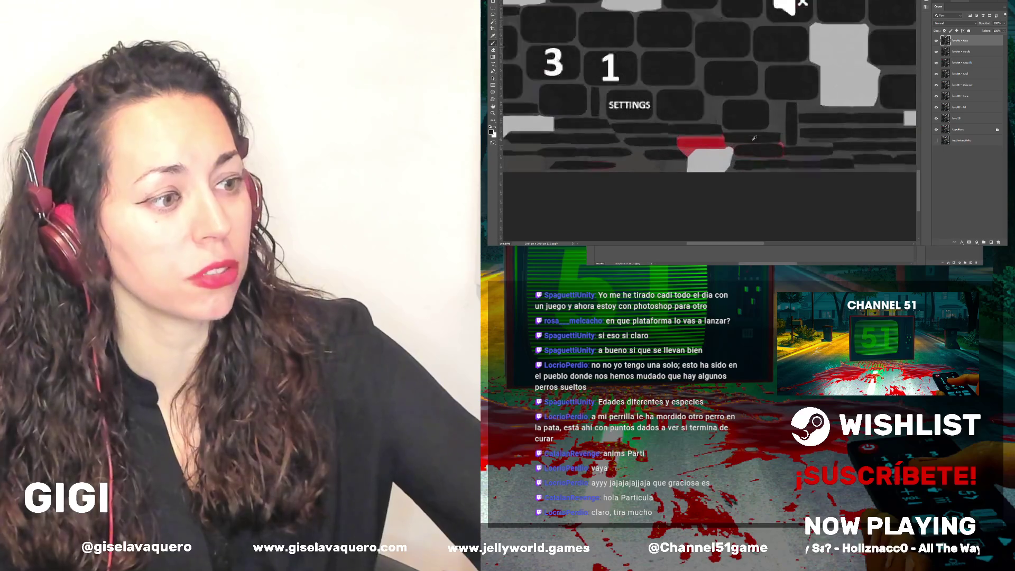
scroll(749, 145, up, 2)
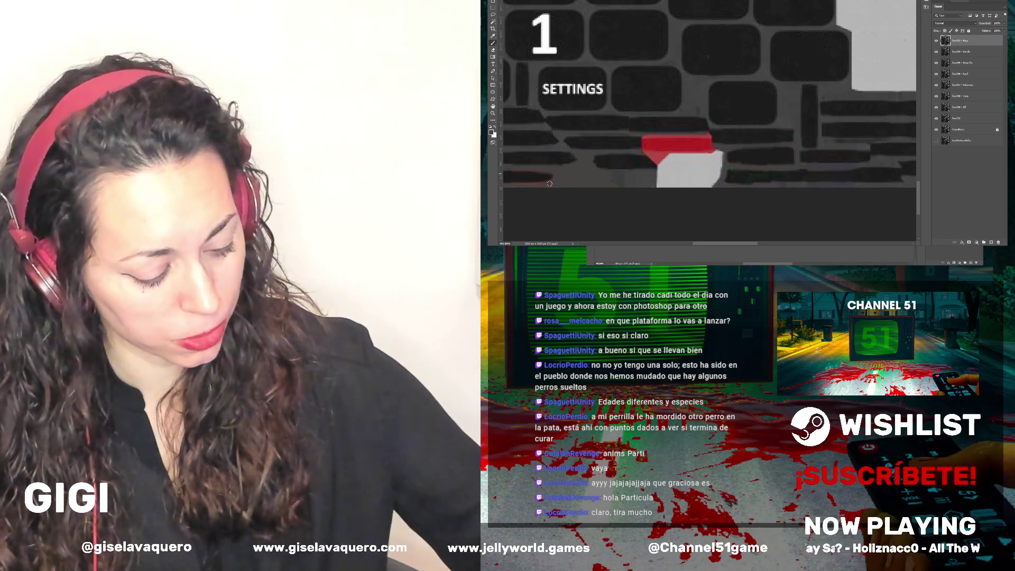
scroll(666, 174, up, 1)
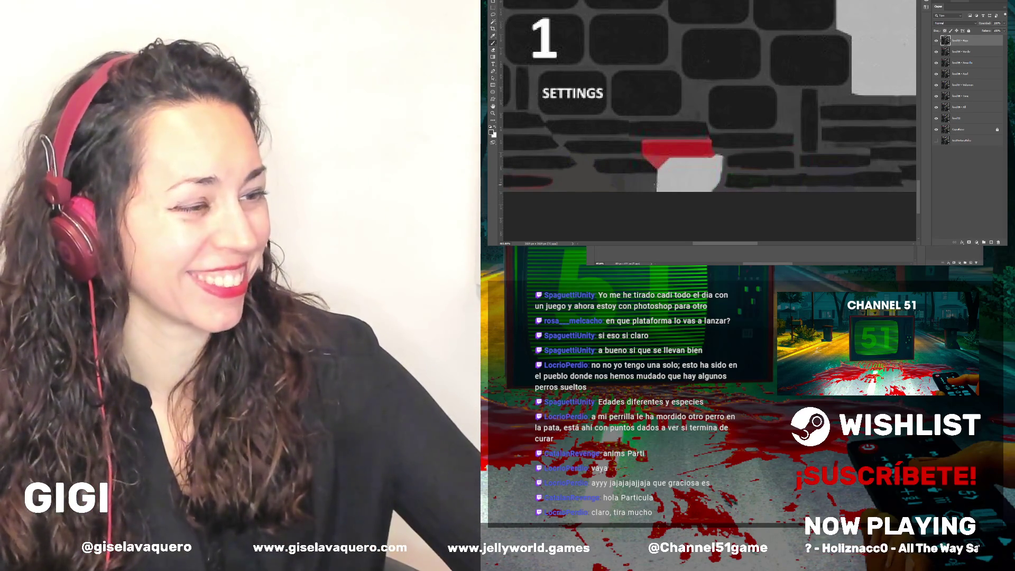
scroll(665, 173, up, 1)
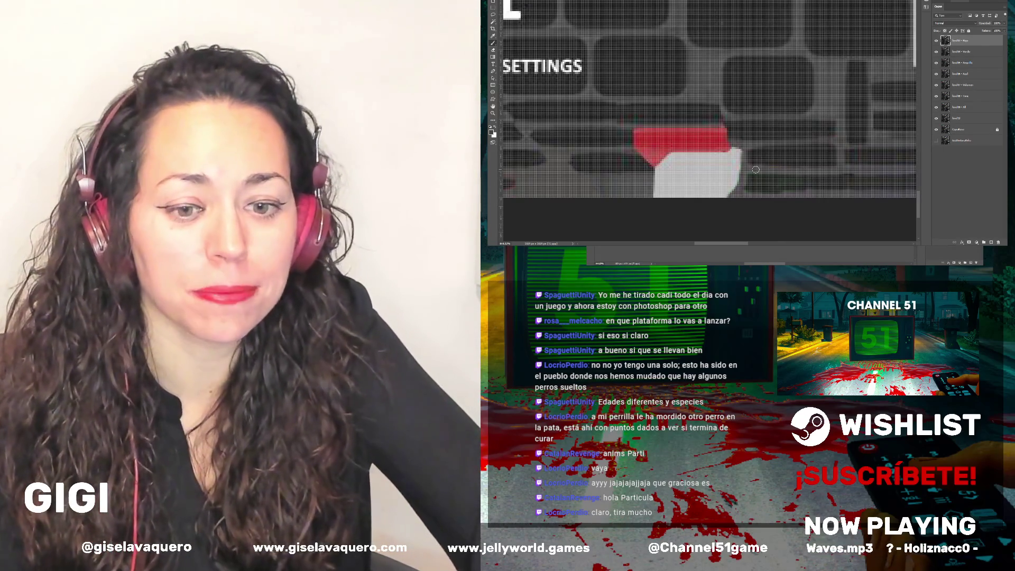
scroll(755, 170, up, 1)
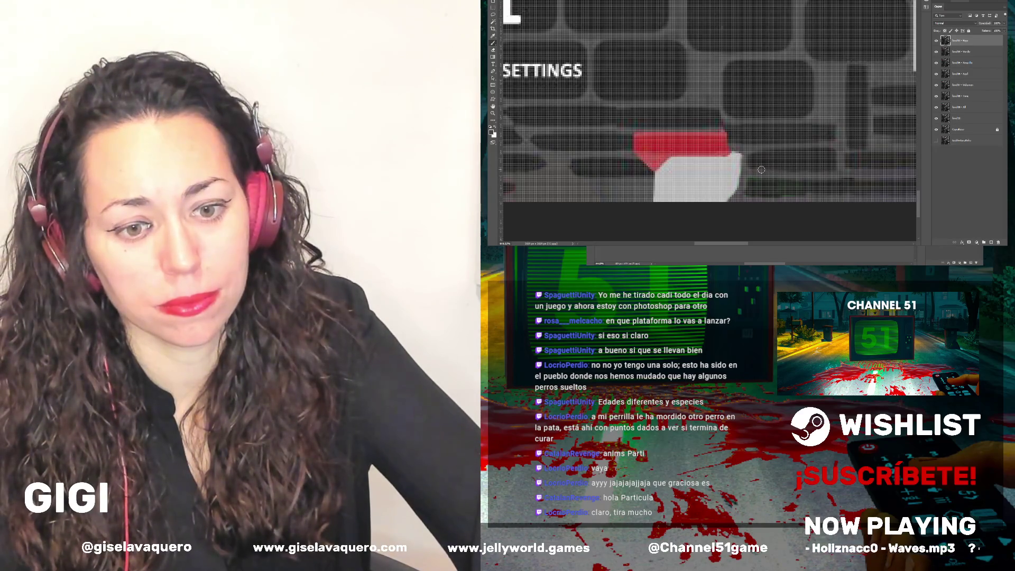
scroll(761, 170, down, 3)
scroll(775, 183, down, 2)
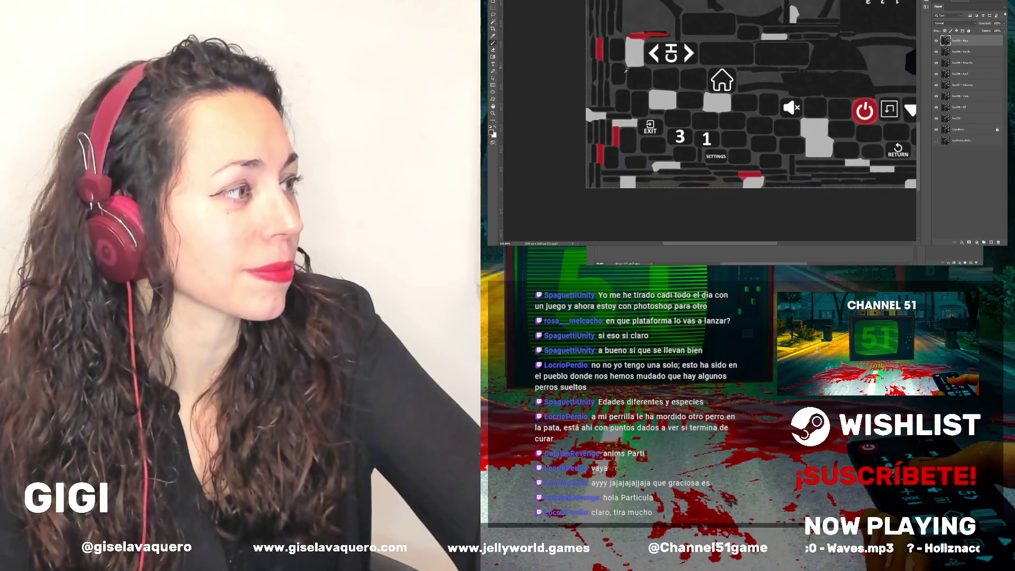
scroll(724, 164, up, 4)
scroll(724, 164, down, 1)
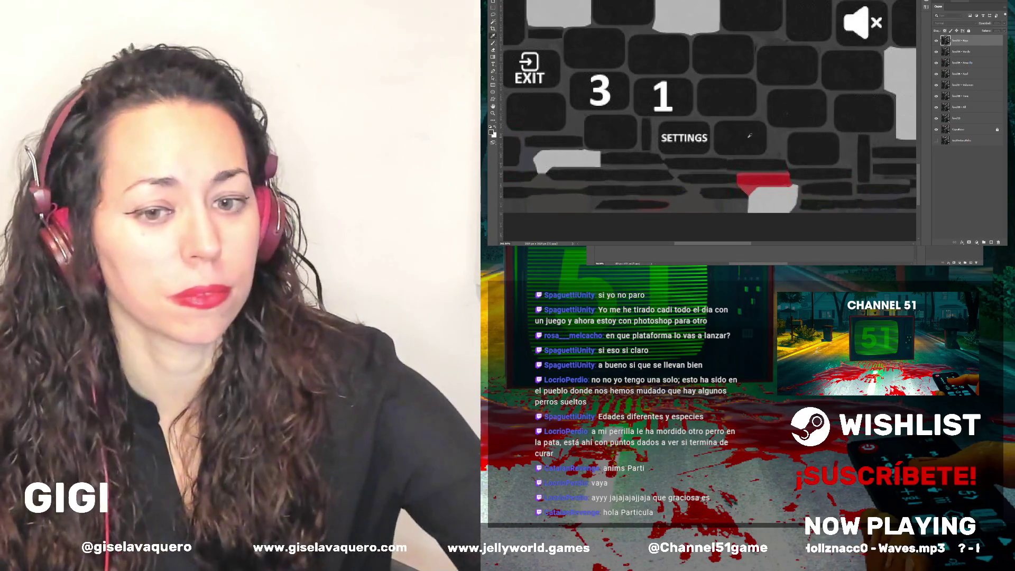
drag(752, 175, 763, 180)
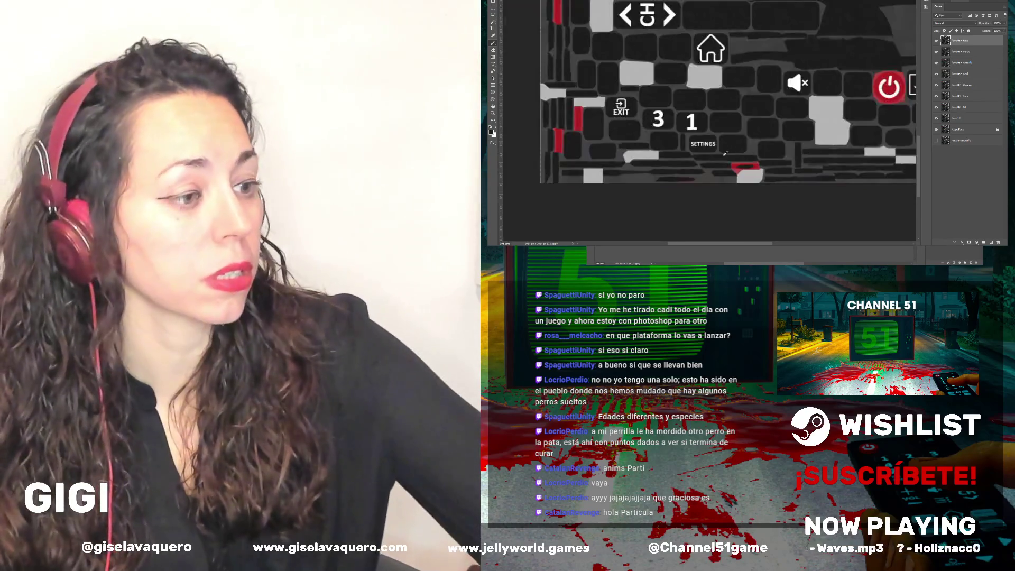
scroll(763, 180, down, 5)
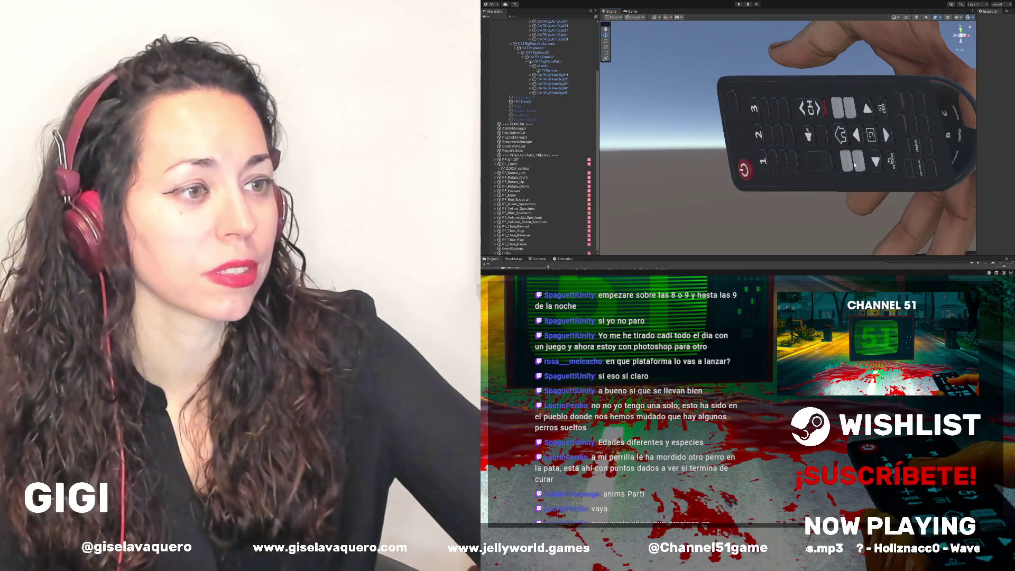
mouse_move(822, 139)
mouse_down()
mouse_move(917, 139)
mouse_move(974, 157)
mouse_move(951, 146)
mouse_move(945, 130)
mouse_move(930, 144)
mouse_up()
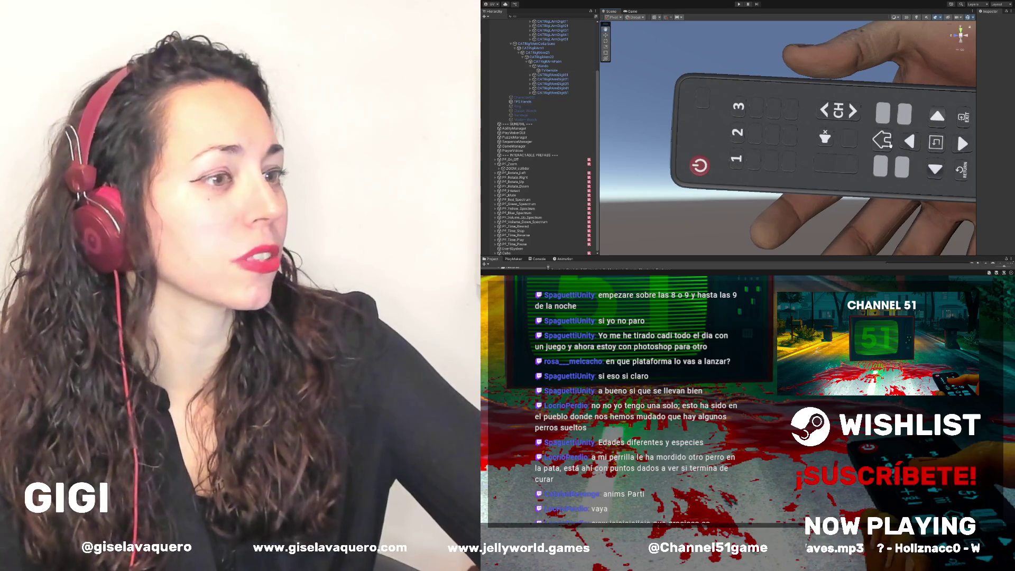
mouse_move(819, 125)
mouse_down()
mouse_move(743, 98)
mouse_move(848, 124)
mouse_move(698, 198)
mouse_move(823, 178)
mouse_move(832, 161)
mouse_move(819, 164)
mouse_up()
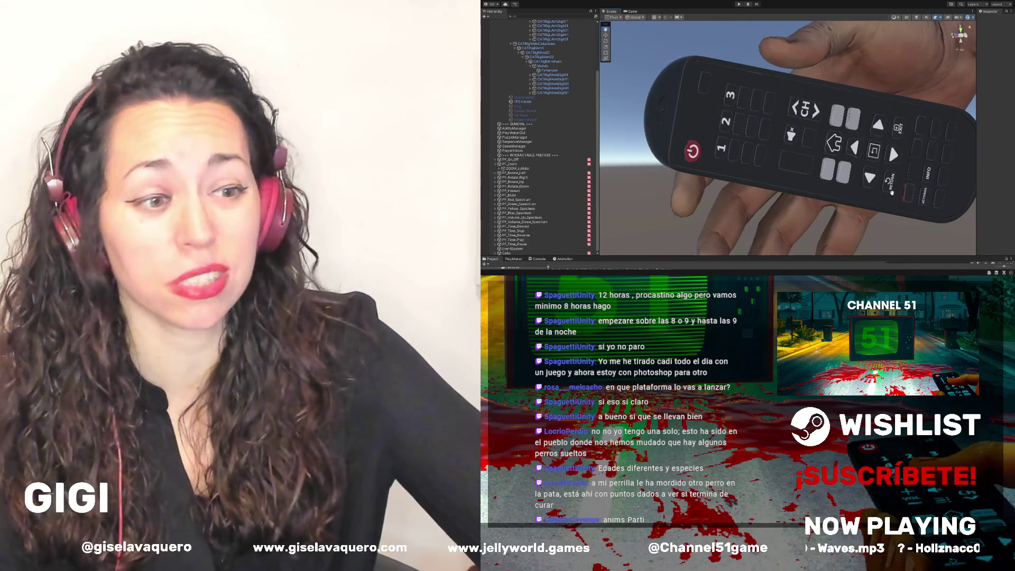
mouse_move(689, 147)
mouse_down()
mouse_move(773, 157)
mouse_move(686, 128)
mouse_up()
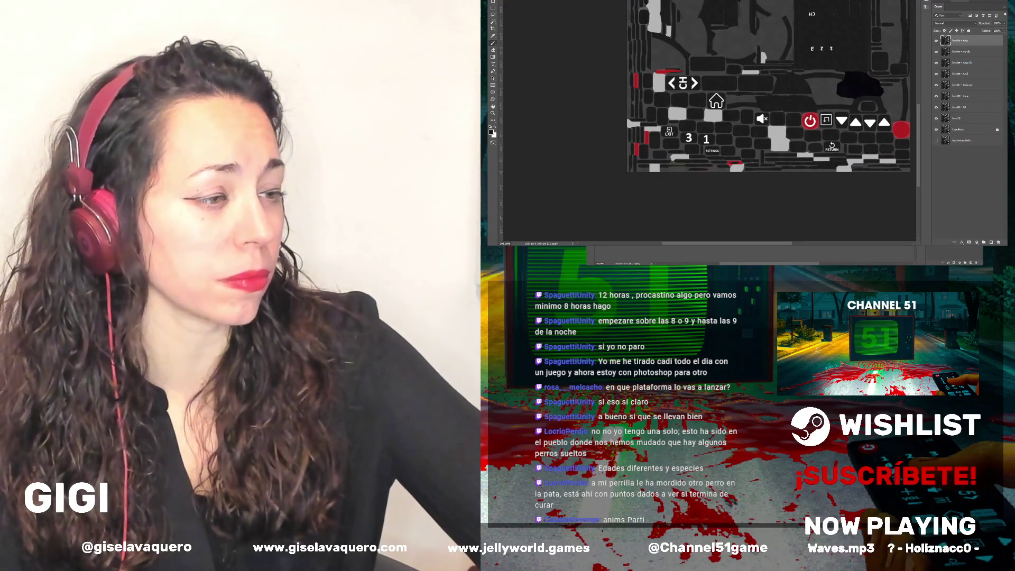
Paint dark grey over the small red stripe below the SETTINGS label
scroll(755, 160, up, 6)
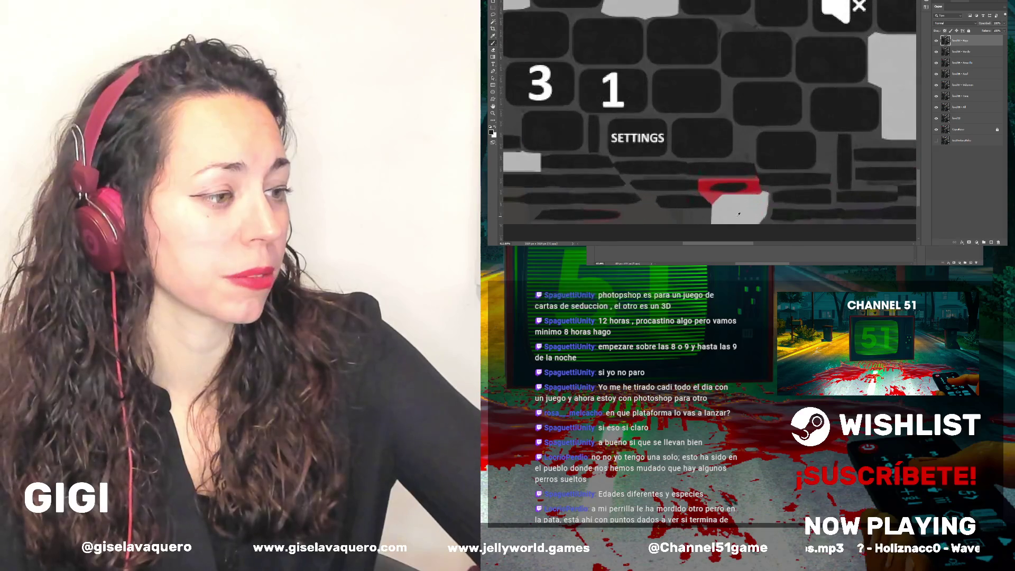
scroll(728, 194, up, 2)
scroll(728, 194, up, 1)
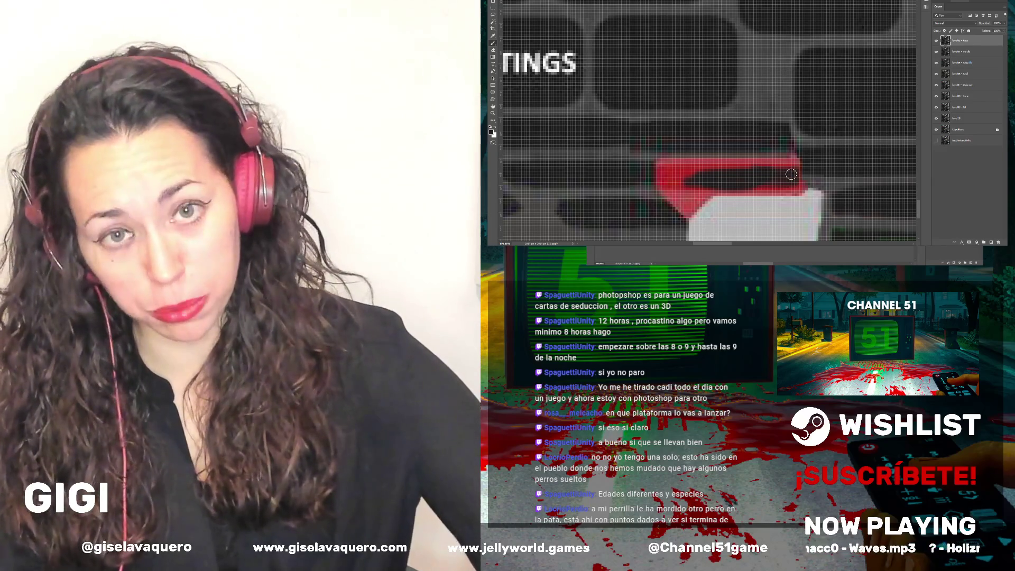
drag(786, 163, 678, 166)
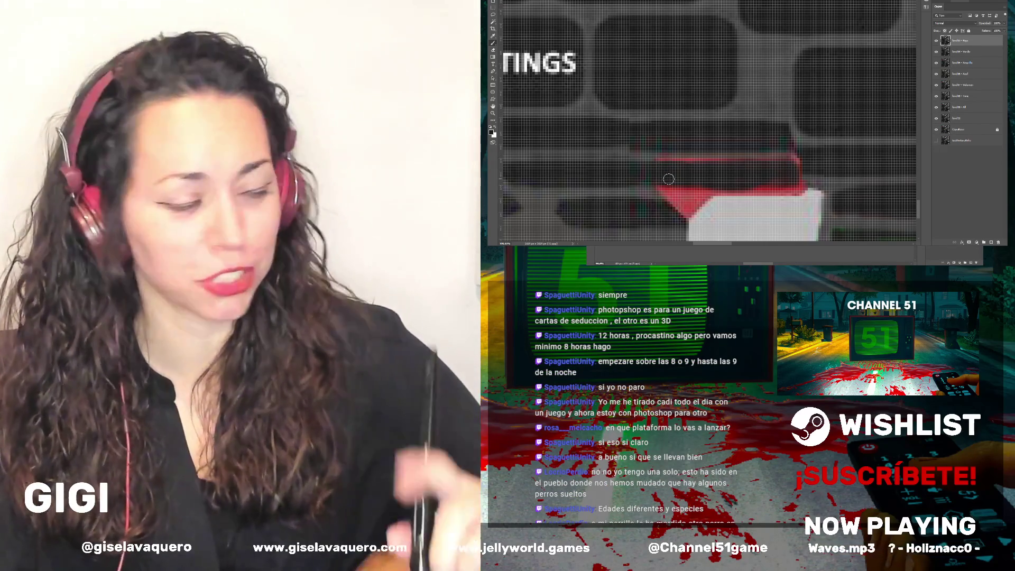
scroll(669, 179, up, 1)
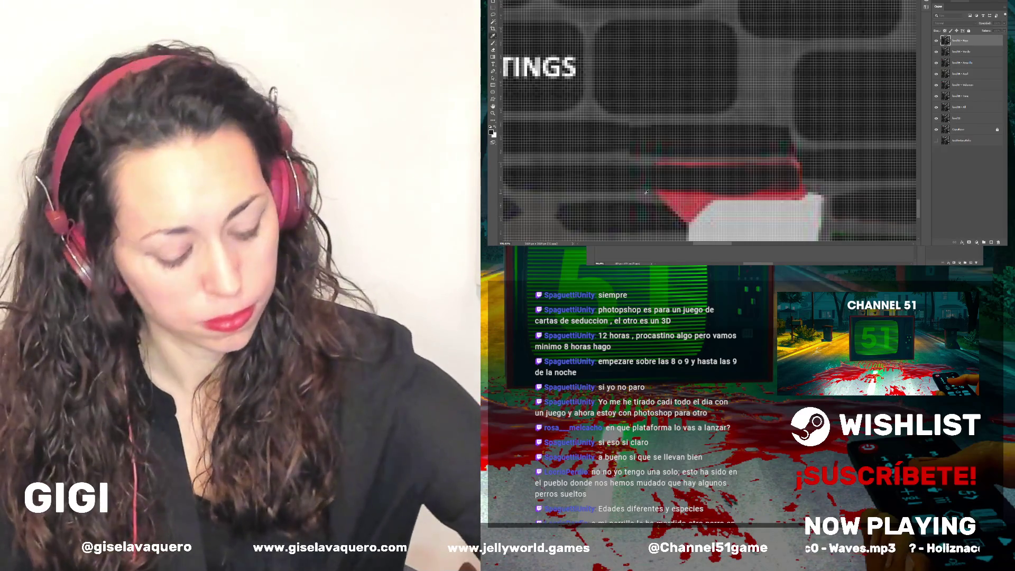
Magic Wand-select the leftover red area, then deselect it with Ctrl+D
click(781, 196)
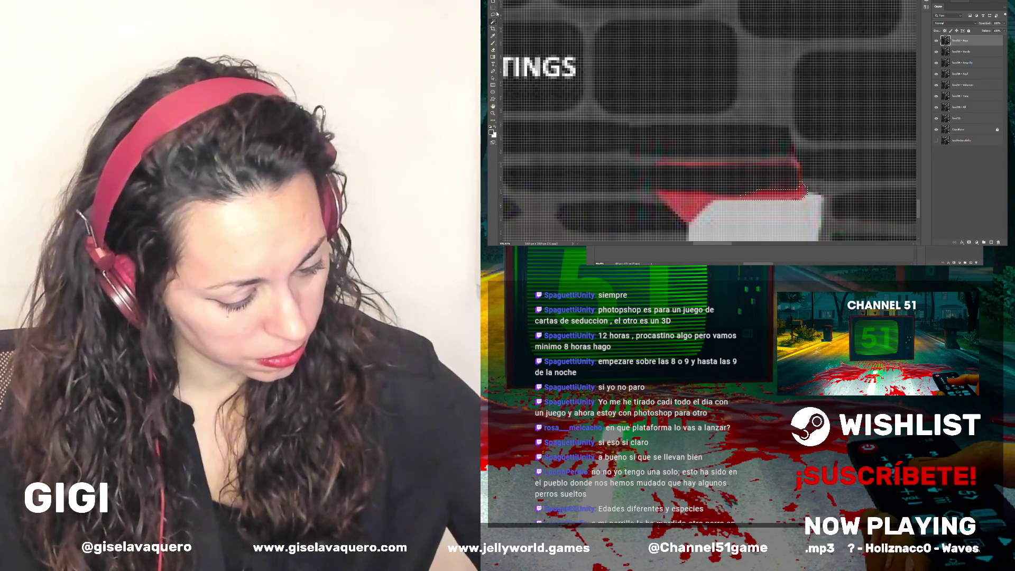
key(ctrl+d)
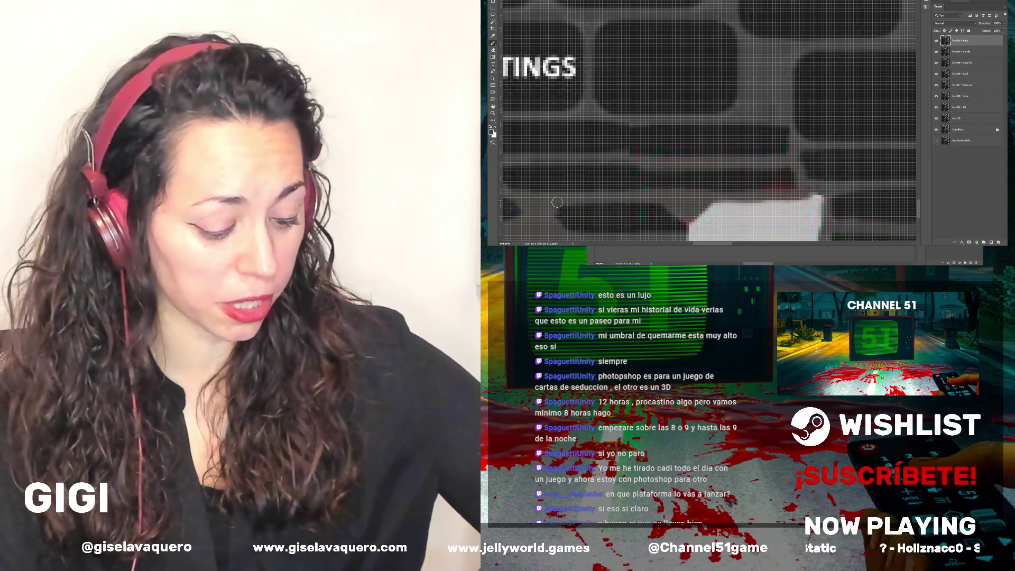
scroll(639, 189, down, 1)
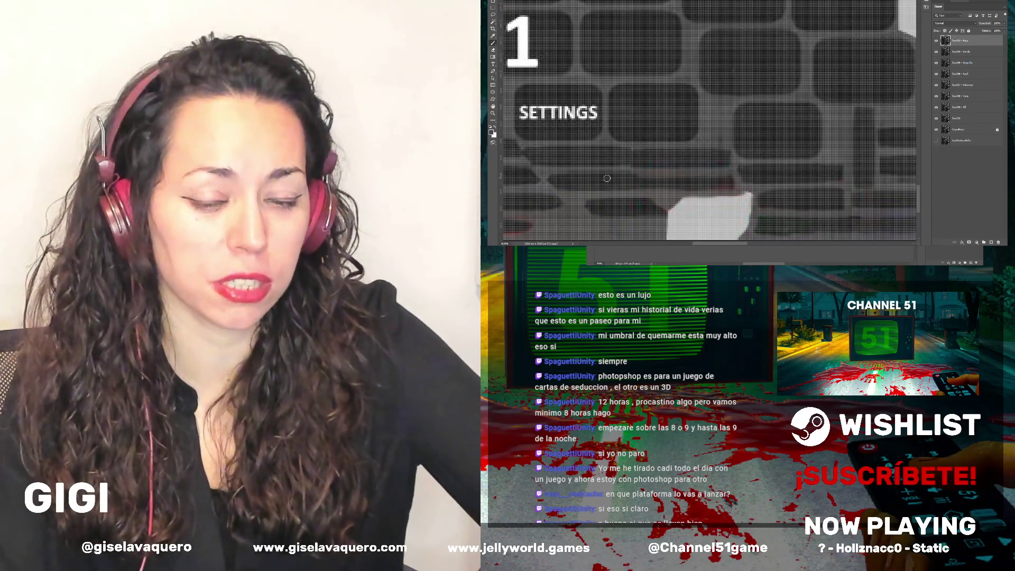
scroll(595, 175, up, 3)
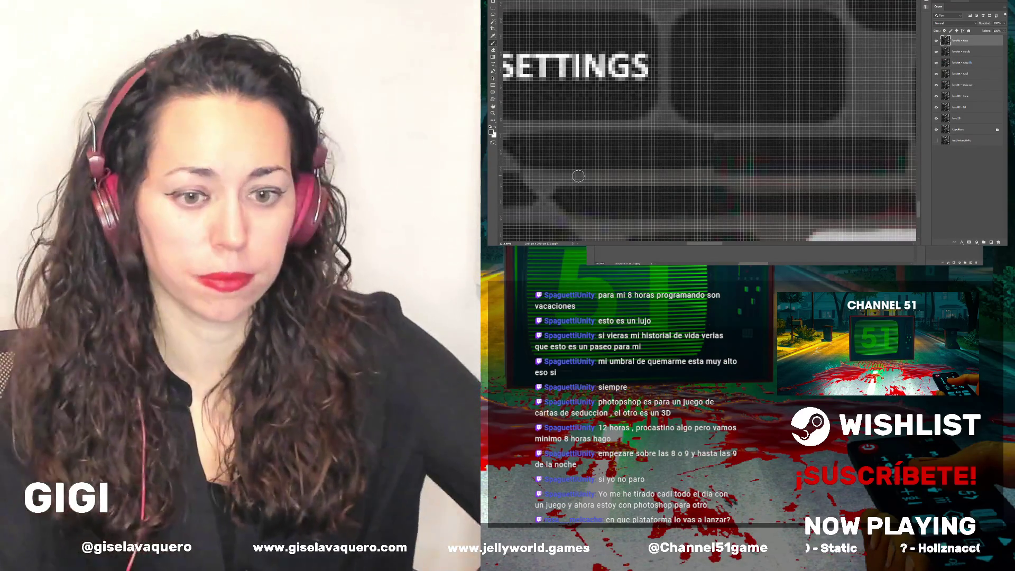
scroll(592, 177, down, 3)
scroll(606, 164, down, 2)
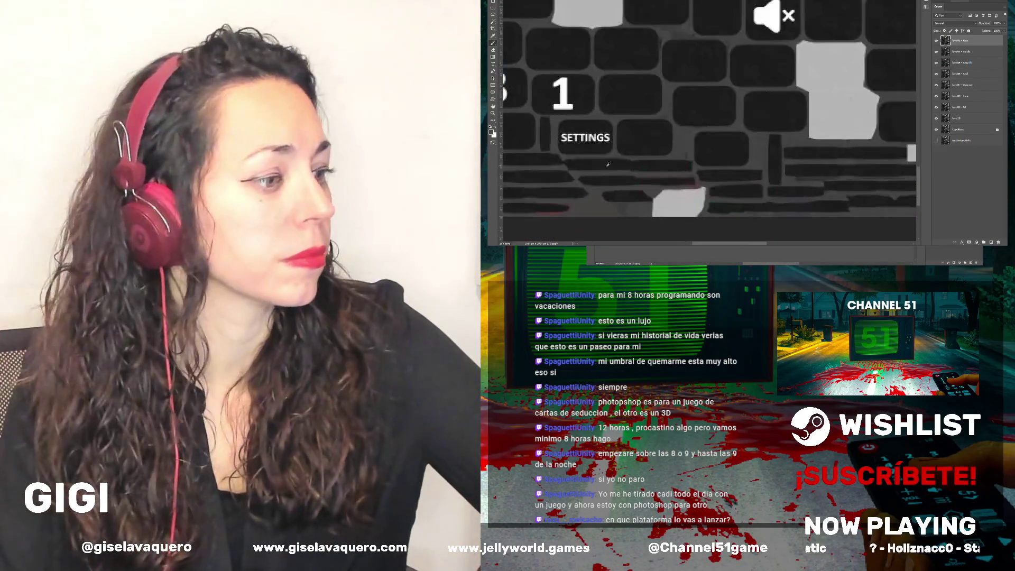
scroll(644, 191, down, 2)
scroll(641, 187, down, 2)
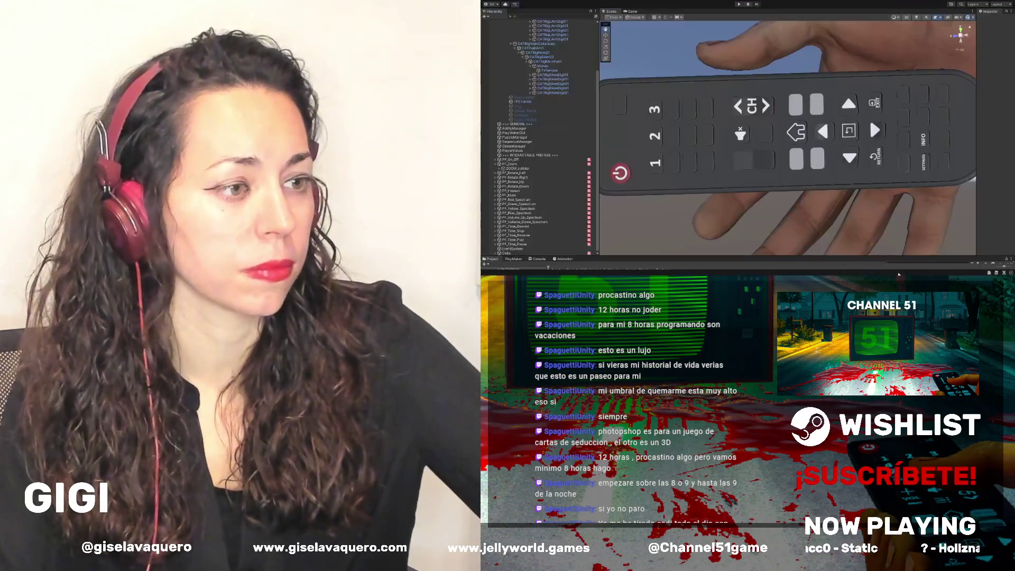
mouse_move(813, 156)
mouse_down()
mouse_move(753, 129)
mouse_move(906, 186)
mouse_move(732, 198)
mouse_move(810, 158)
mouse_up()
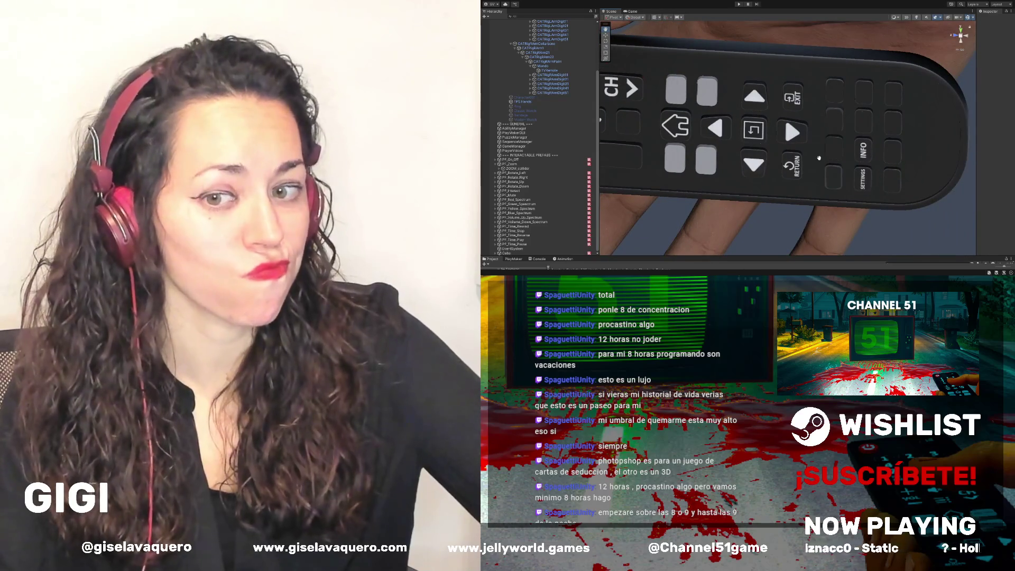
drag(821, 156, 827, 192)
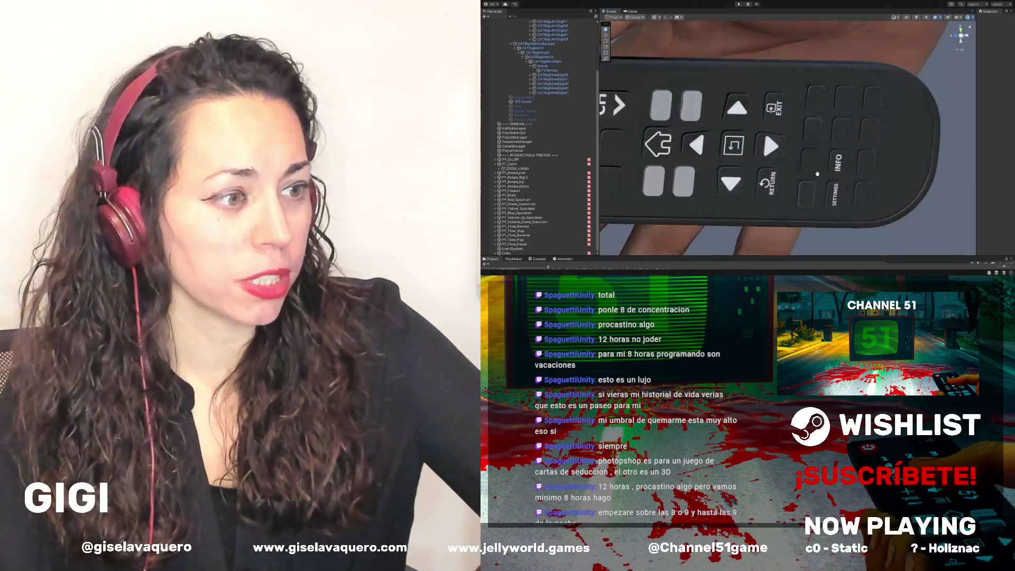
mouse_move(789, 183)
mouse_down()
mouse_move(791, 157)
mouse_move(819, 158)
mouse_move(828, 192)
mouse_up()
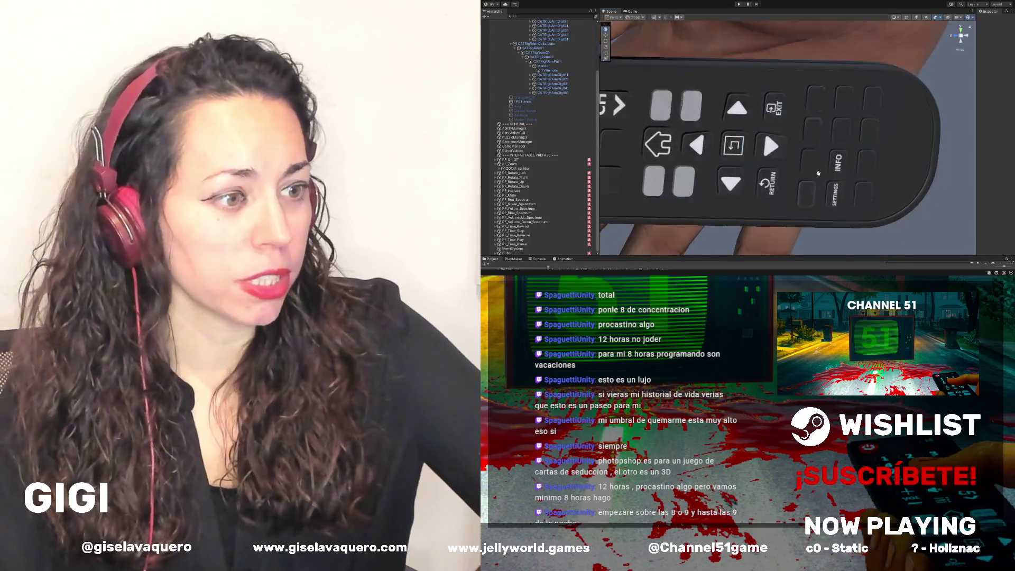
drag(789, 184, 790, 157)
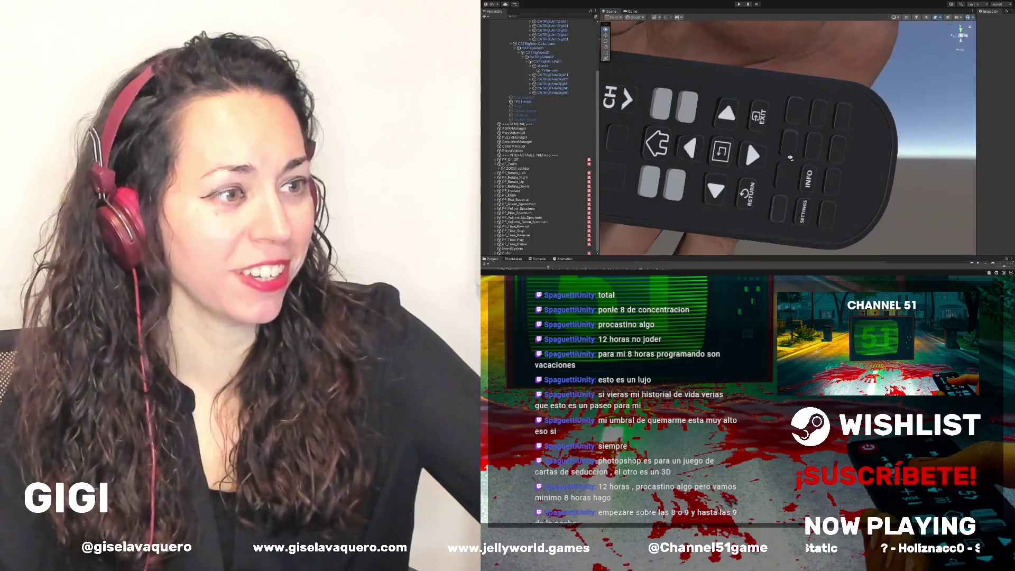
mouse_move(784, 192)
mouse_down()
mouse_move(850, 113)
mouse_move(811, 176)
mouse_move(785, 166)
mouse_move(801, 112)
mouse_move(809, 116)
mouse_up()
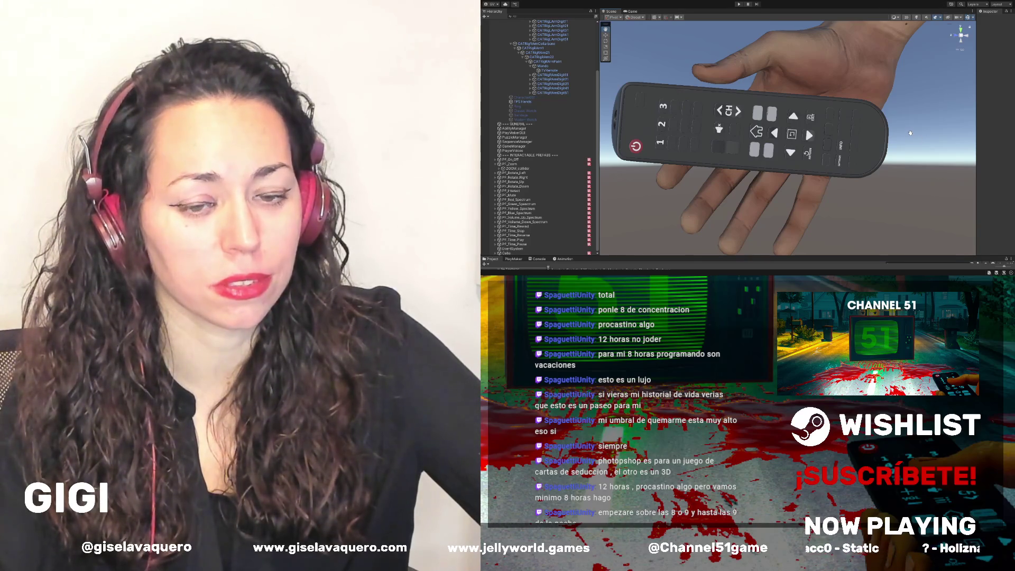
mouse_move(909, 132)
mouse_down()
mouse_move(895, 121)
mouse_move(885, 57)
mouse_move(879, 87)
mouse_up()
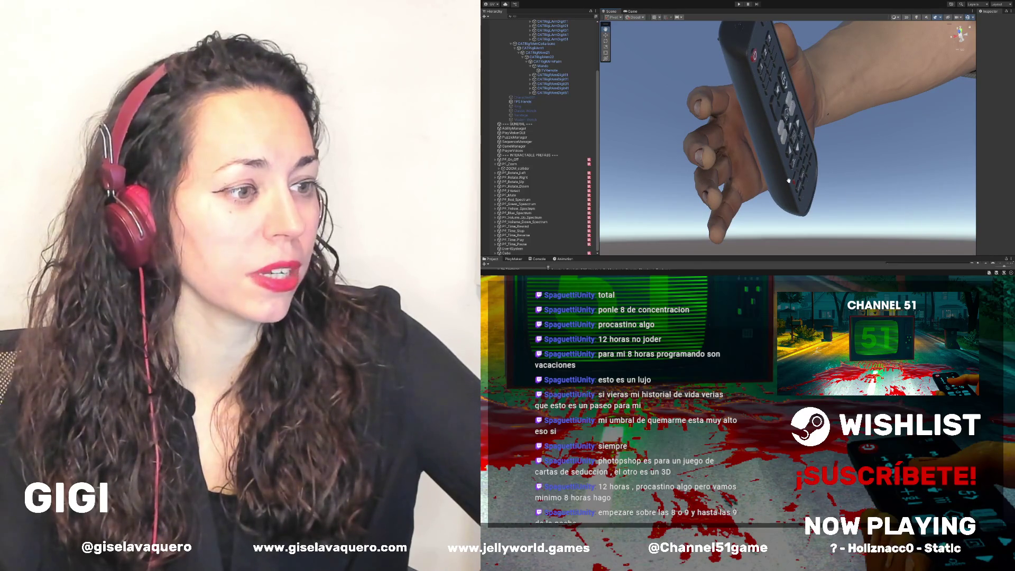
drag(758, 55, 699, 141)
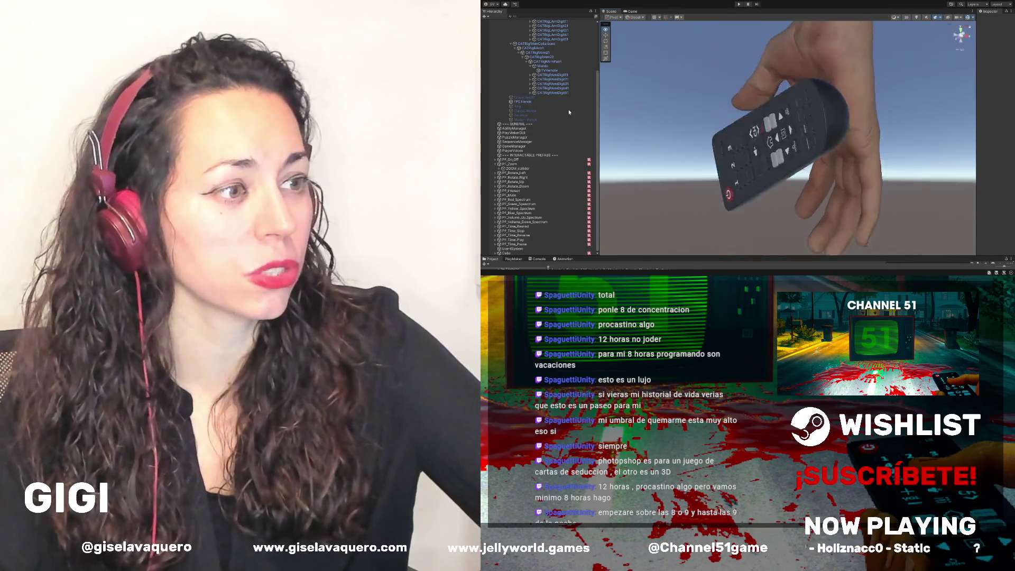
mouse_move(763, 144)
mouse_down()
mouse_move(767, 122)
mouse_move(705, 75)
mouse_up()
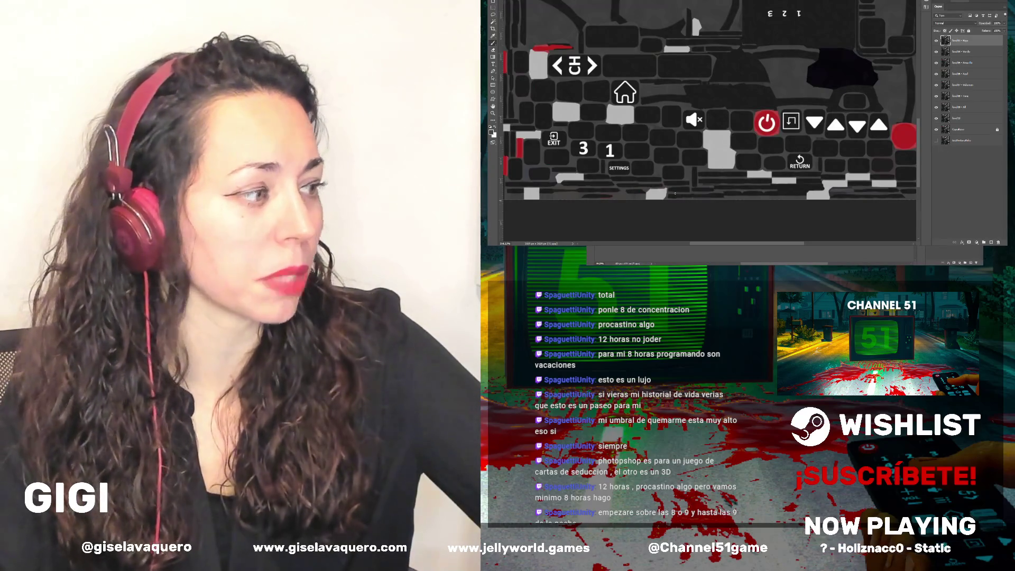
scroll(619, 173, up, 3)
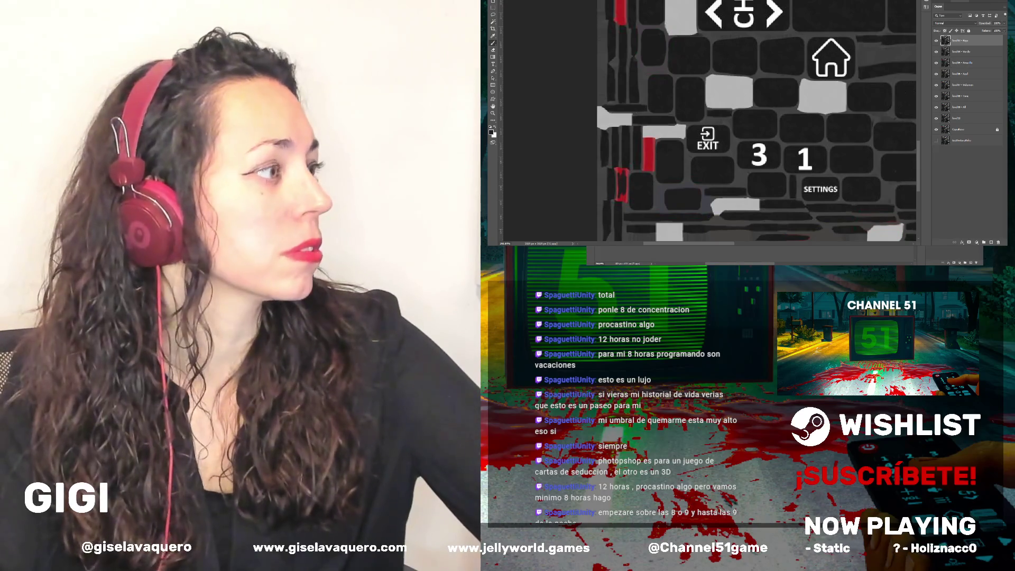
key(alt+Tab)
mouse_move(840, 153)
mouse_down()
mouse_move(834, 104)
mouse_move(721, 184)
mouse_move(751, 207)
mouse_move(730, 174)
mouse_move(915, 273)
mouse_up()
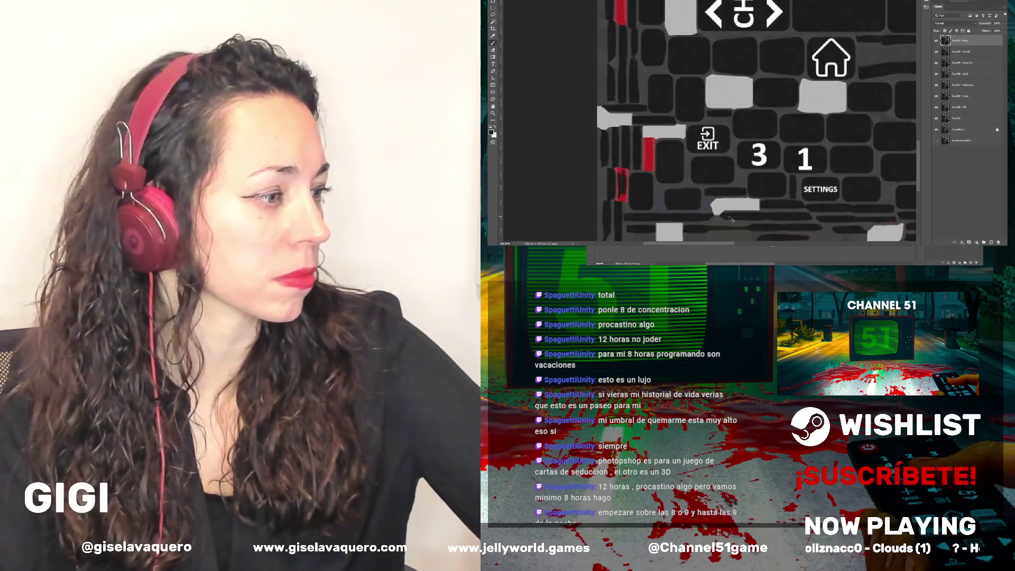
scroll(653, 175, down, 2)
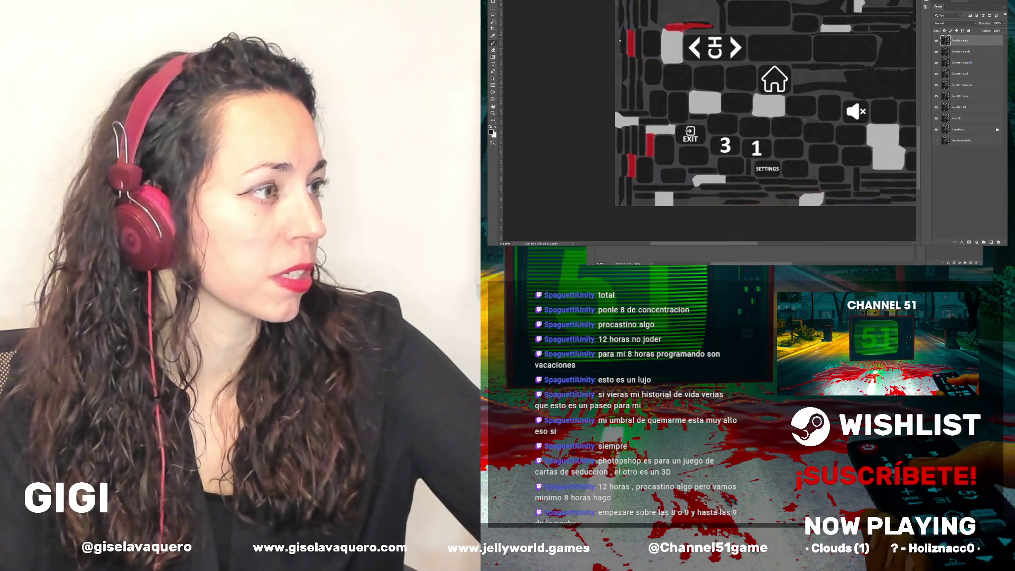
scroll(664, 87, up, 1)
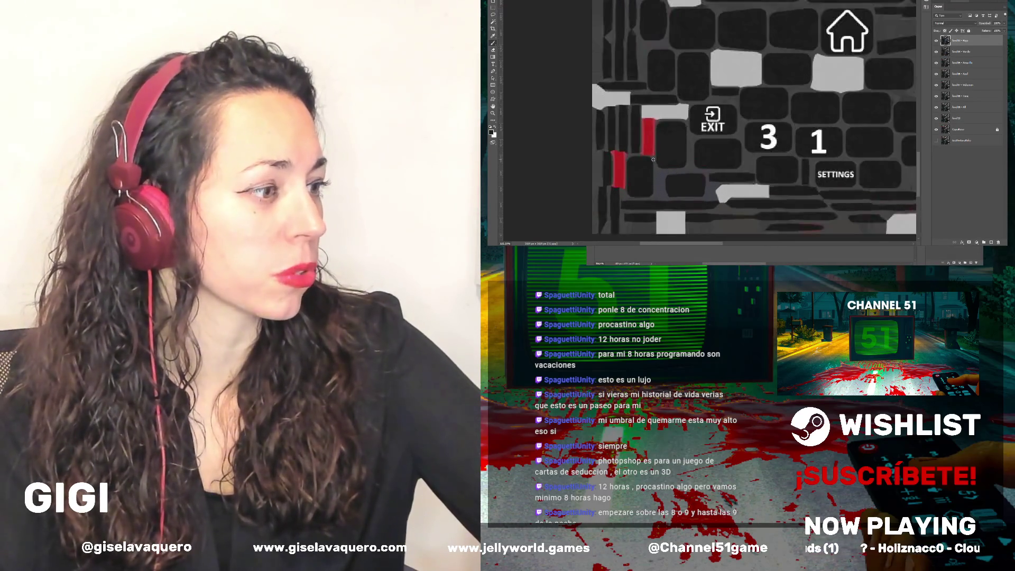
scroll(644, 106, up, 1)
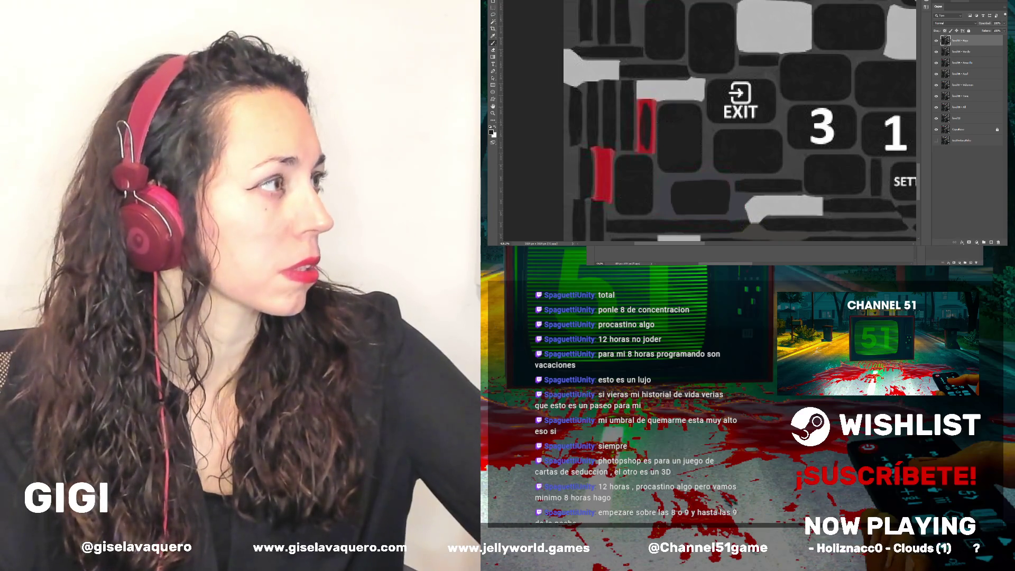
scroll(801, 132, down, 2)
scroll(802, 131, down, 2)
scroll(802, 131, down, 1)
scroll(801, 132, down, 1)
scroll(837, 132, up, 1)
scroll(838, 132, up, 1)
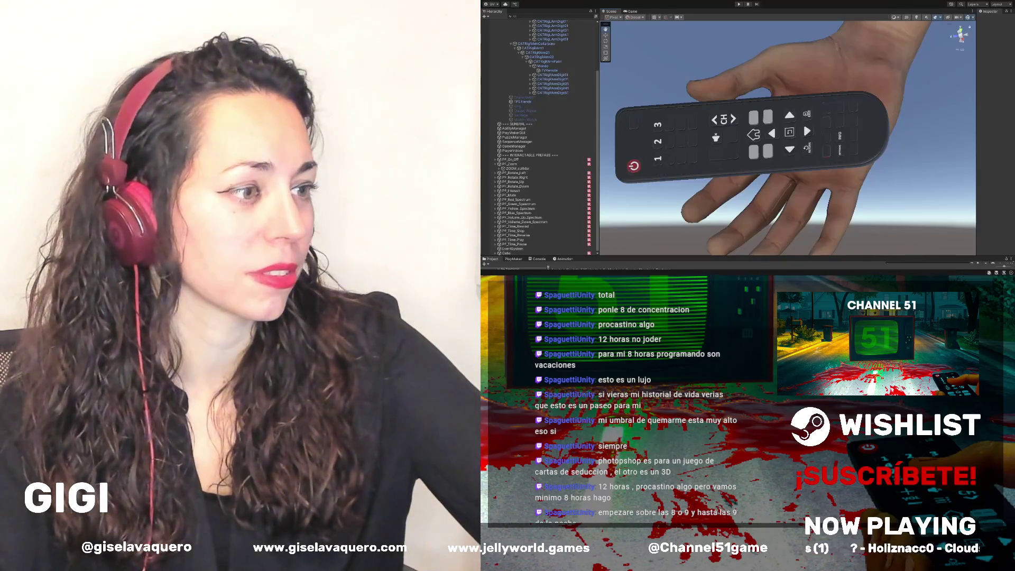
mouse_move(855, 166)
mouse_down()
mouse_move(917, 176)
mouse_move(800, 103)
mouse_move(734, 159)
mouse_move(737, 175)
mouse_up()
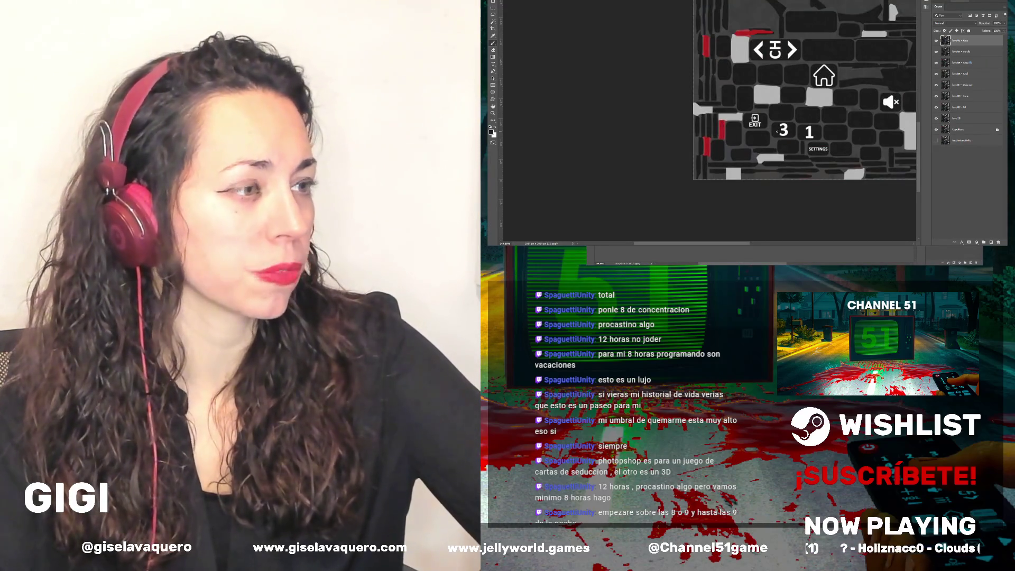
Review the CH button area and save the red-stroked button texture with Ctrl+S
scroll(777, 131, down, 1)
scroll(828, 130, down, 1)
scroll(829, 111, down, 1)
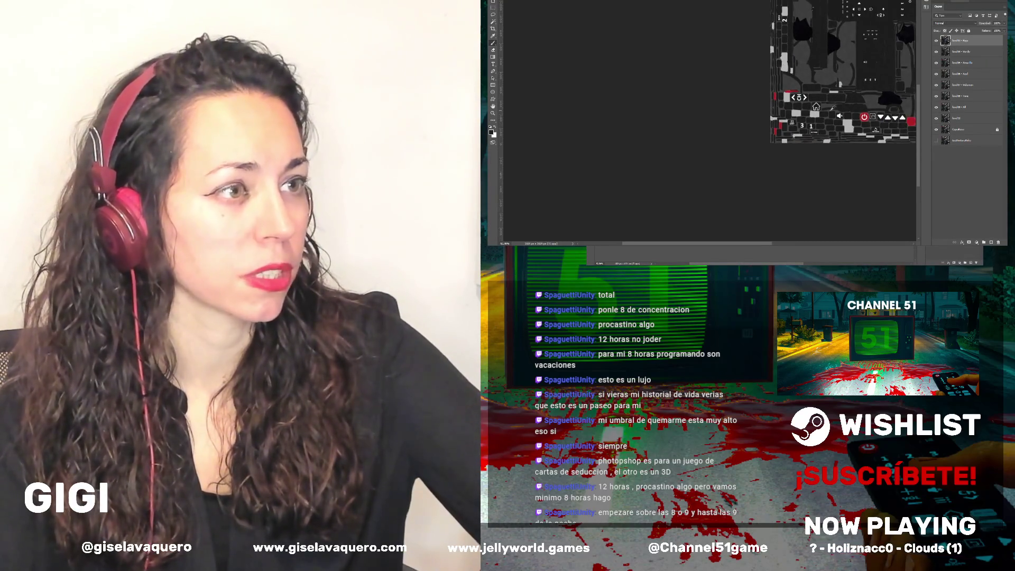
scroll(830, 110, down, 1)
scroll(835, 97, up, 1)
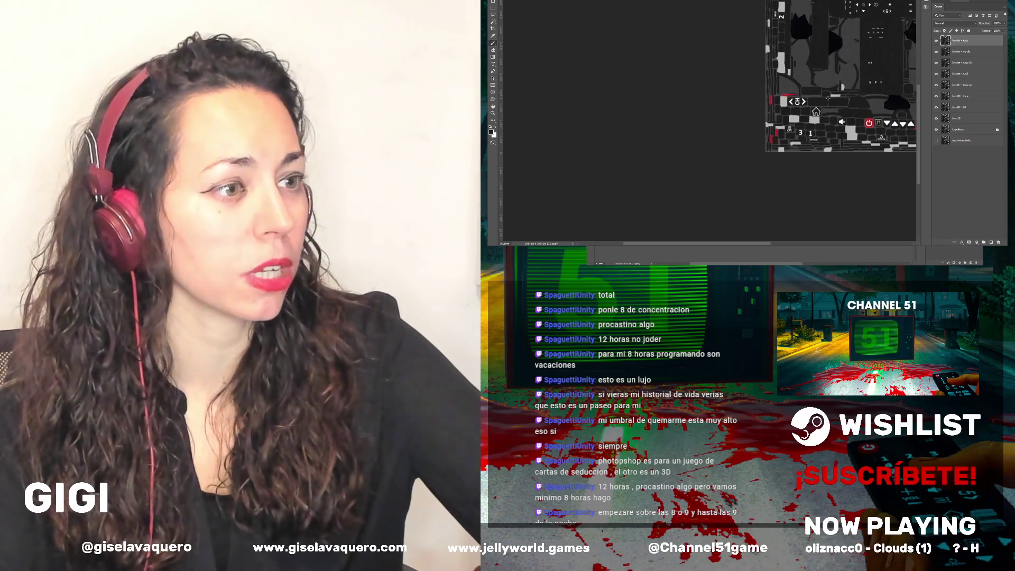
scroll(831, 99, up, 1)
scroll(828, 100, up, 1)
scroll(728, 129, up, 1)
scroll(718, 132, up, 2)
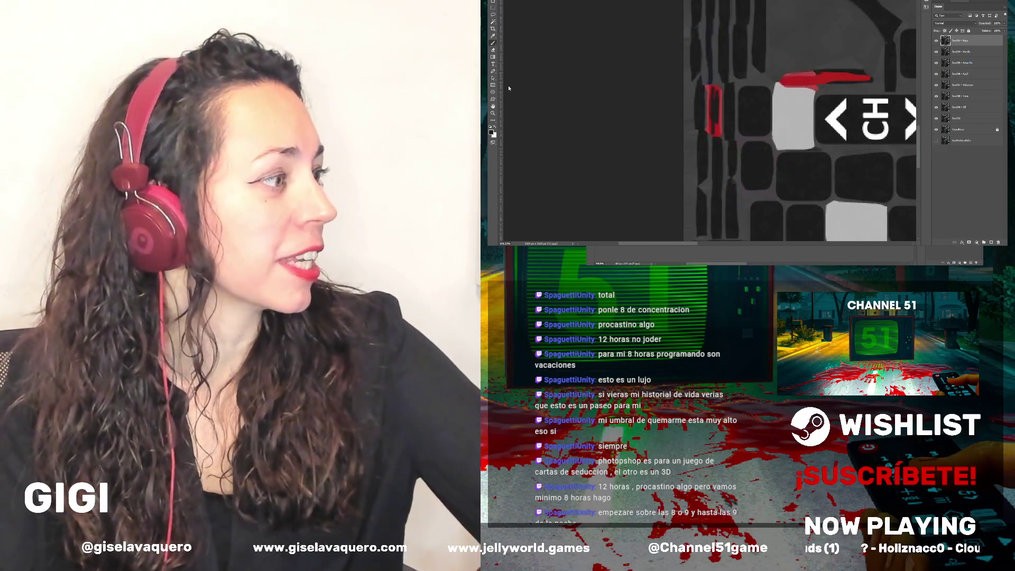
key(ctrl+s)
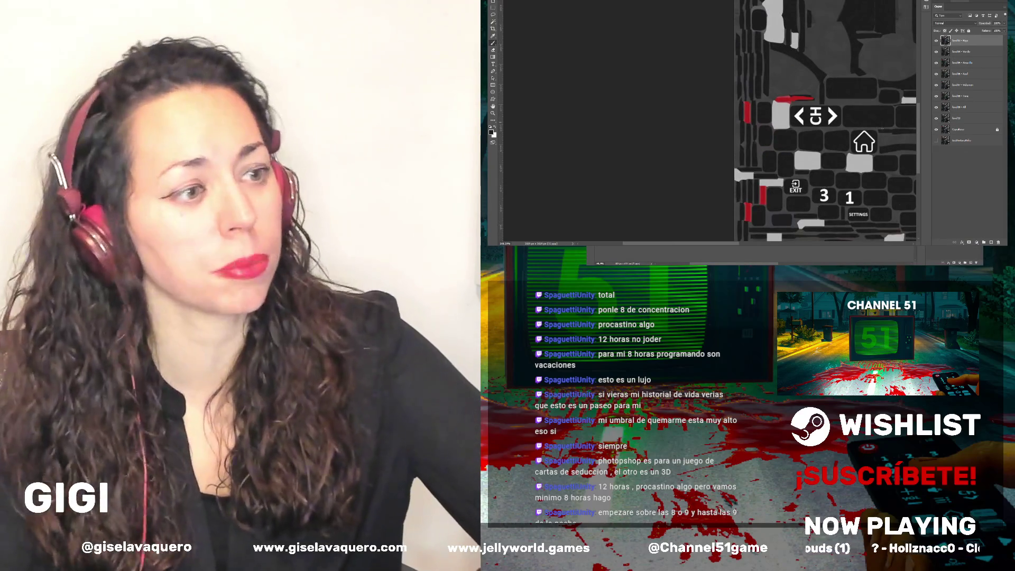
scroll(780, 99, up, 5)
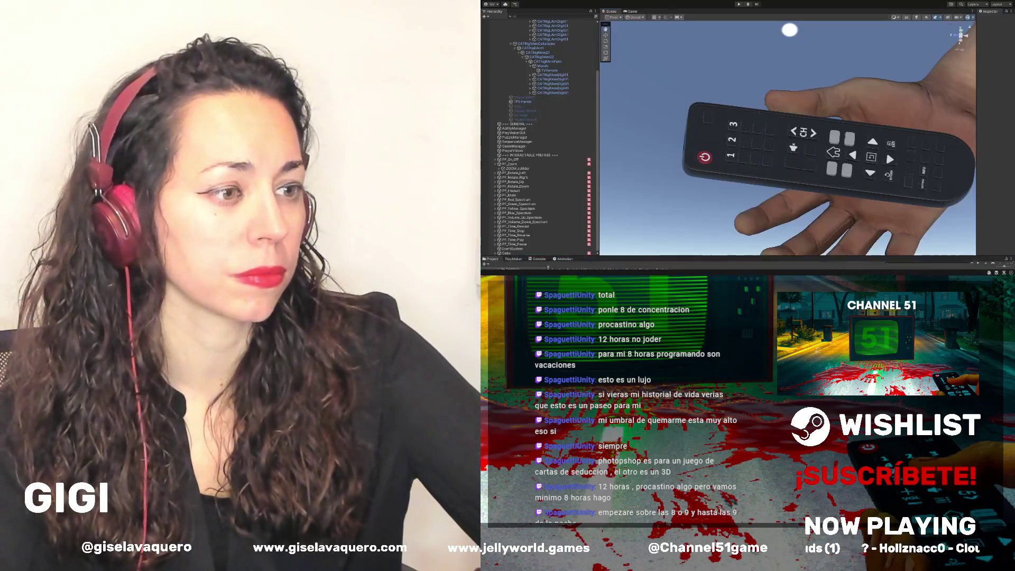
drag(863, 193, 920, 184)
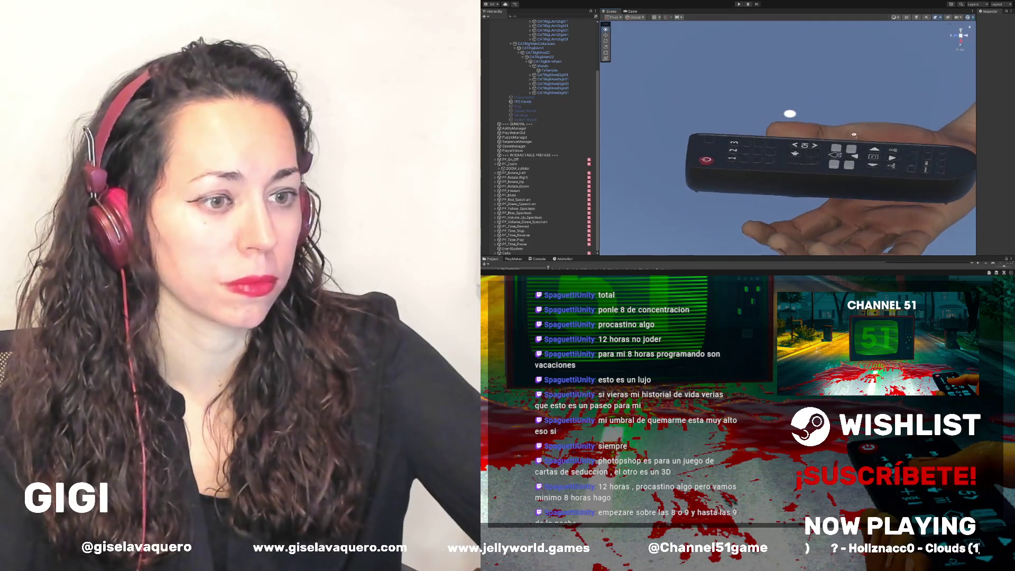
scroll(917, 169, up, 6)
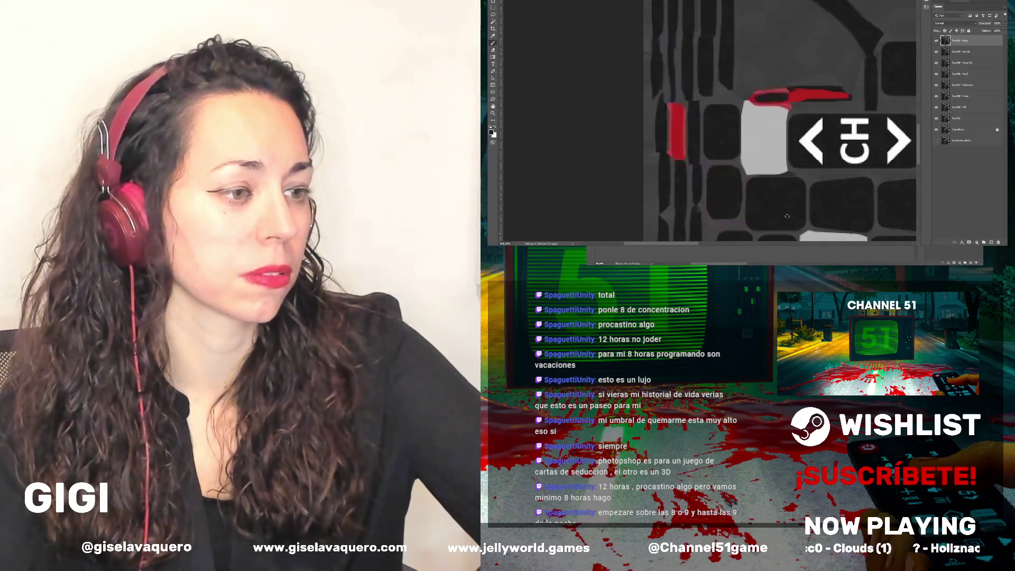
Paint dark grey over the top red outline above the CH button
scroll(787, 137, up, 3)
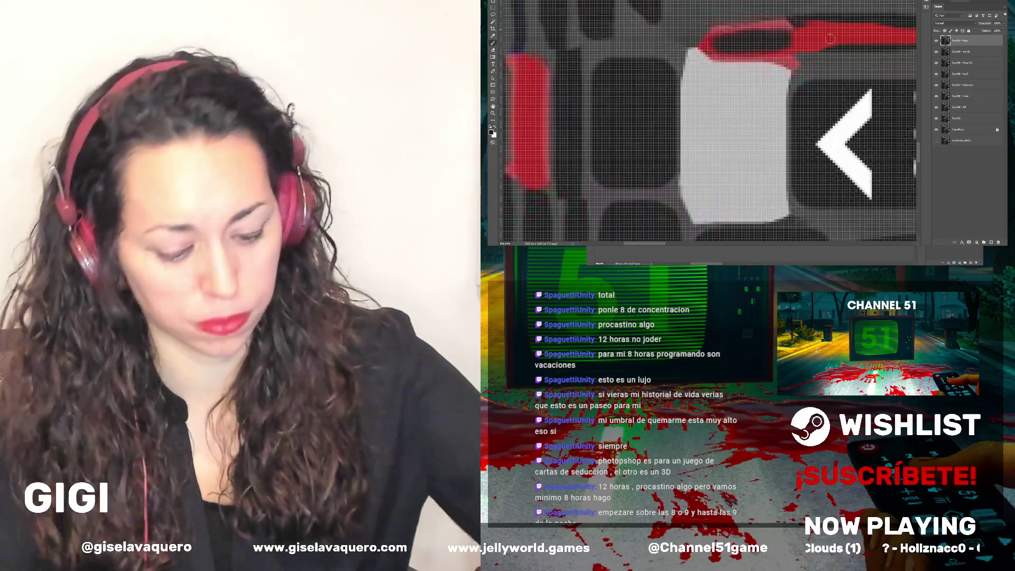
drag(788, 32, 729, 33)
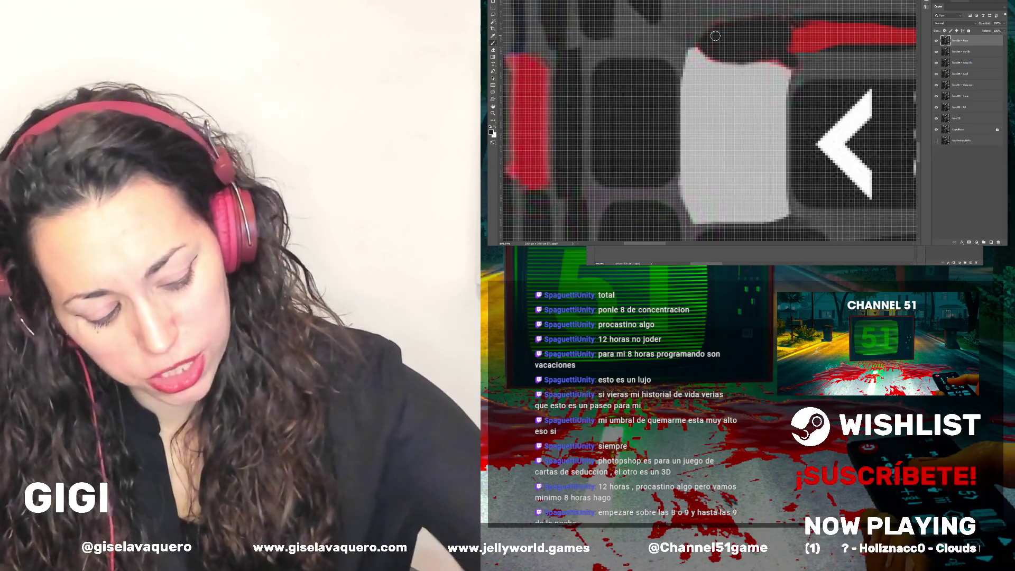
scroll(714, 35, down, 5)
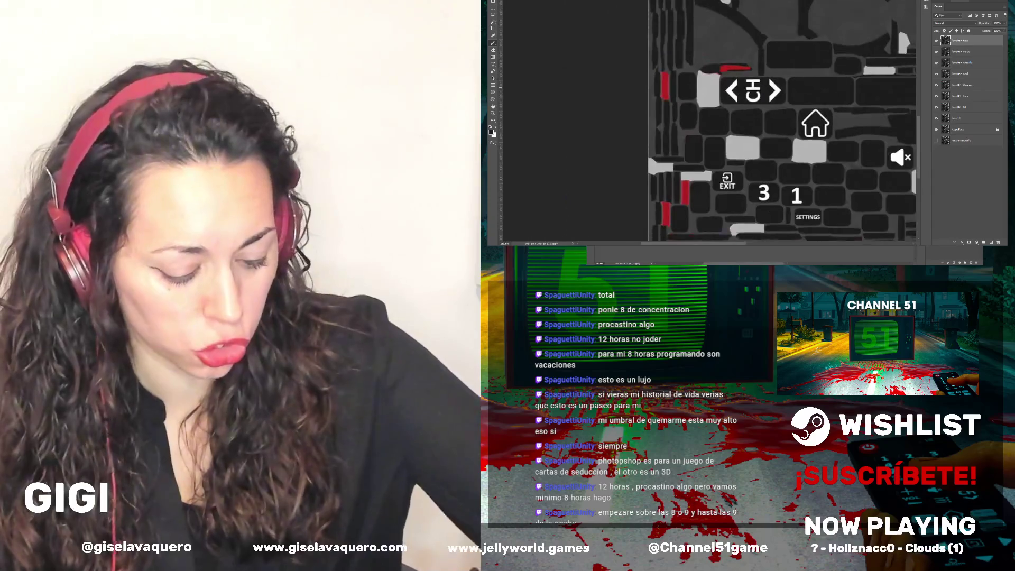
scroll(761, 60, down, 1)
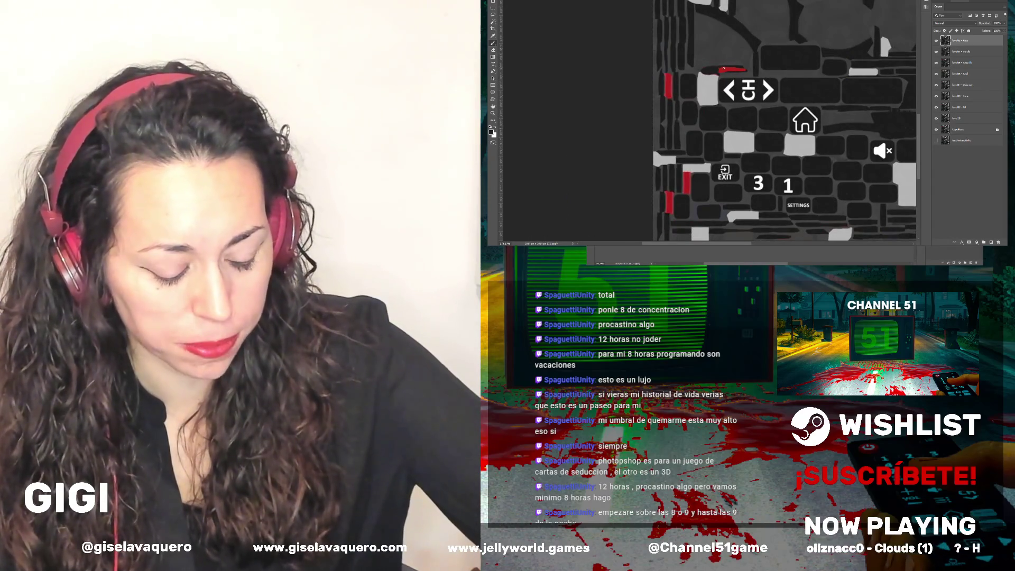
scroll(724, 68, up, 2)
scroll(723, 69, up, 1)
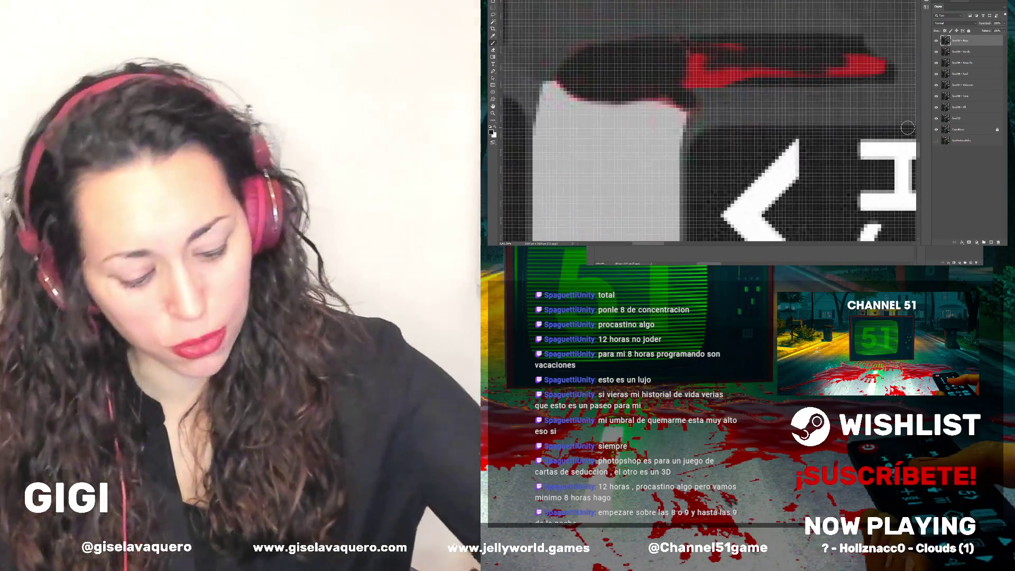
Cover the middle and right end of the red band with dark grey paint
mouse_move(822, 74)
mouse_down()
mouse_move(703, 57)
mouse_move(695, 79)
mouse_up()
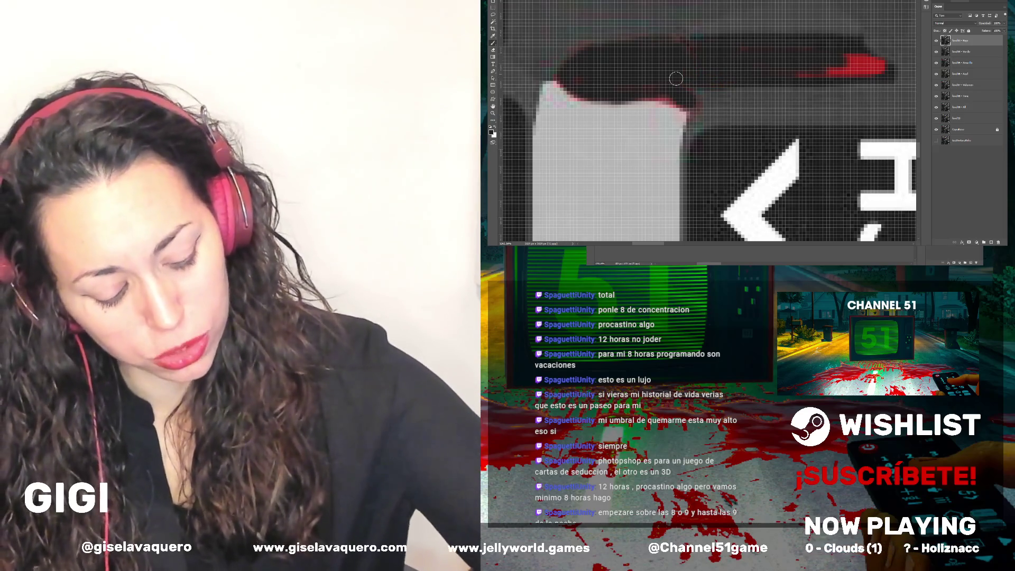
drag(825, 65, 880, 66)
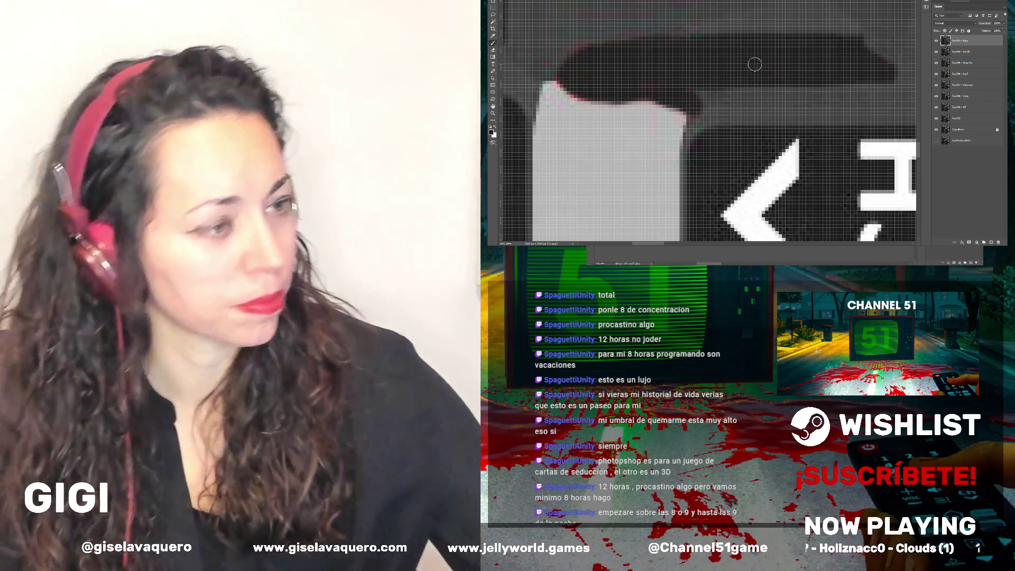
scroll(672, 83, down, 3)
scroll(672, 83, down, 3)
scroll(686, 83, up, 2)
scroll(686, 83, up, 2)
scroll(686, 83, up, 2)
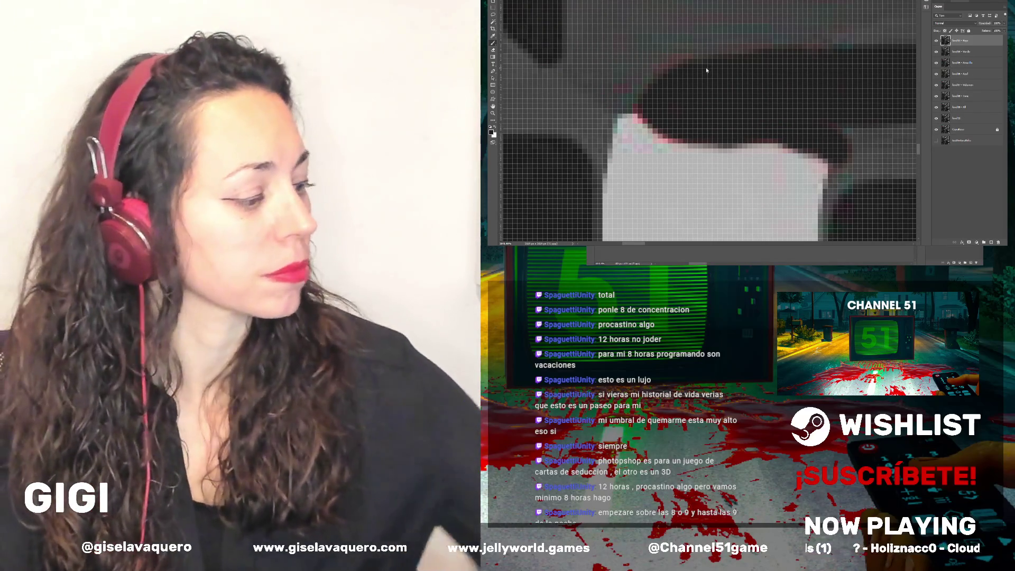
scroll(690, 87, down, 3)
scroll(677, 107, down, 2)
scroll(677, 107, down, 2)
scroll(678, 133, down, 1)
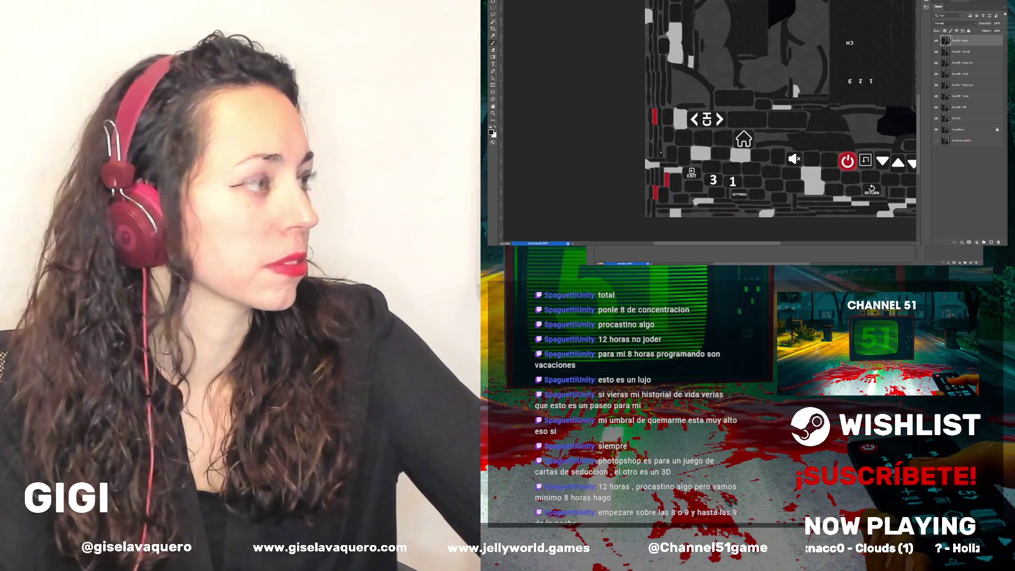
scroll(661, 150, down, 2)
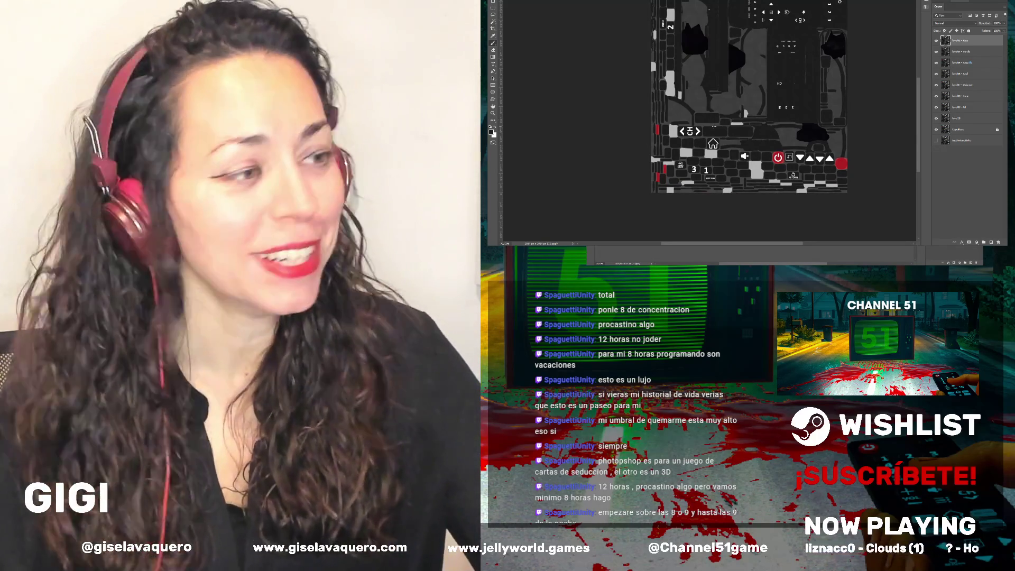
key(ctrl+minus)
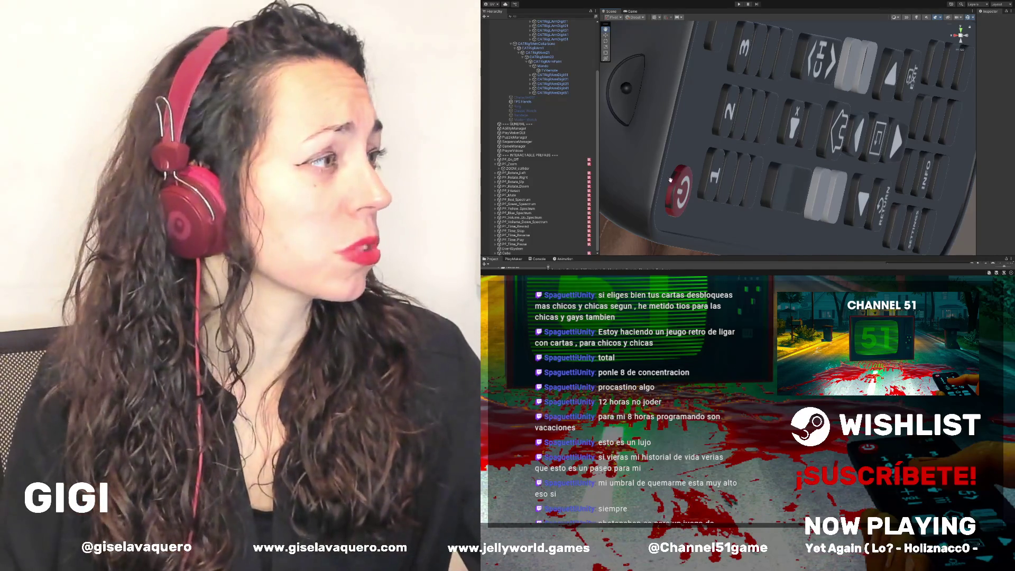
mouse_move(698, 209)
mouse_down()
mouse_move(685, 183)
mouse_move(702, 201)
mouse_up()
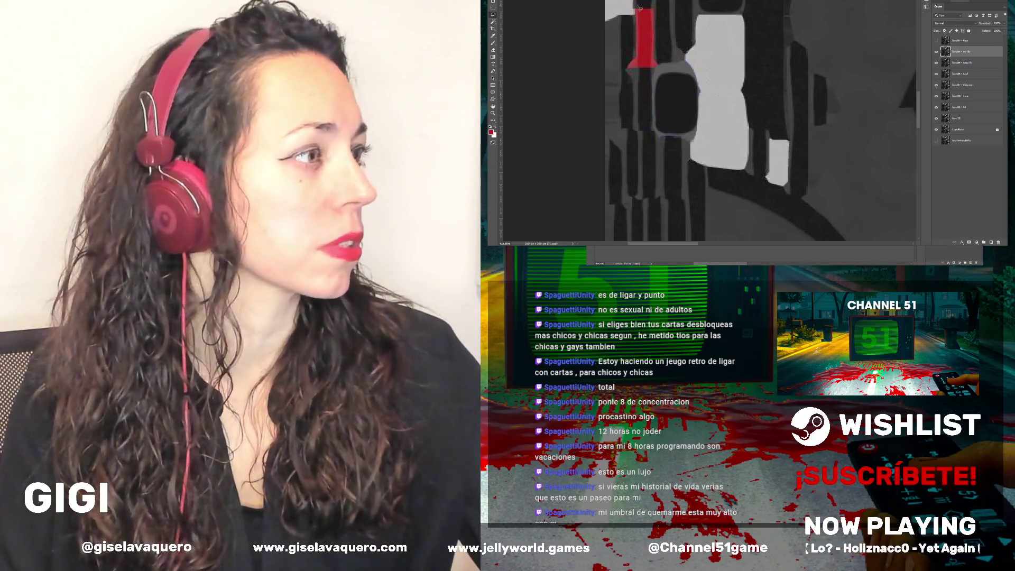
Move the tall red shape onto its own layer, duplicate it, and merge the top layers
drag(666, 72, 634, 34)
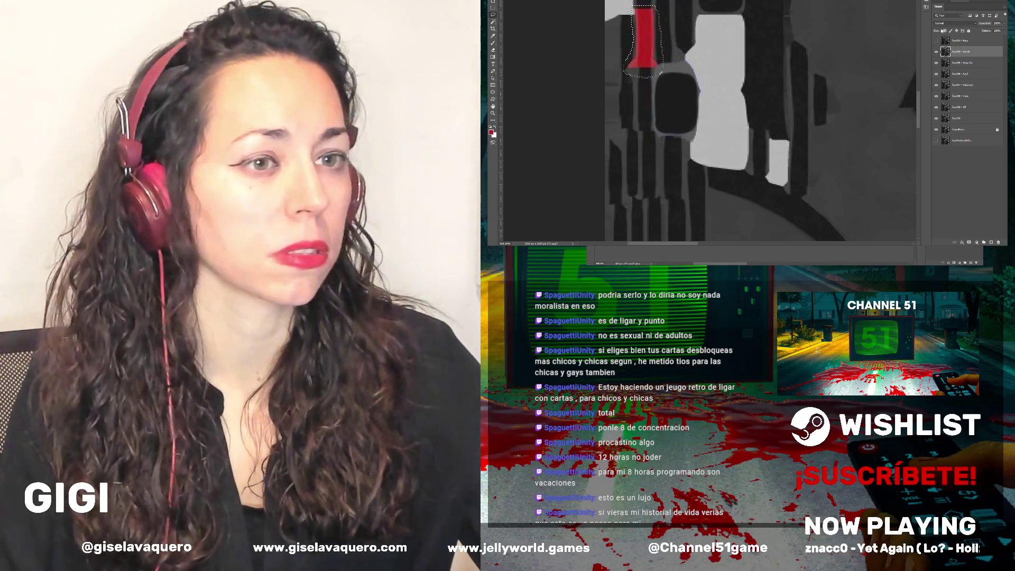
key(ctrl+shift+j)
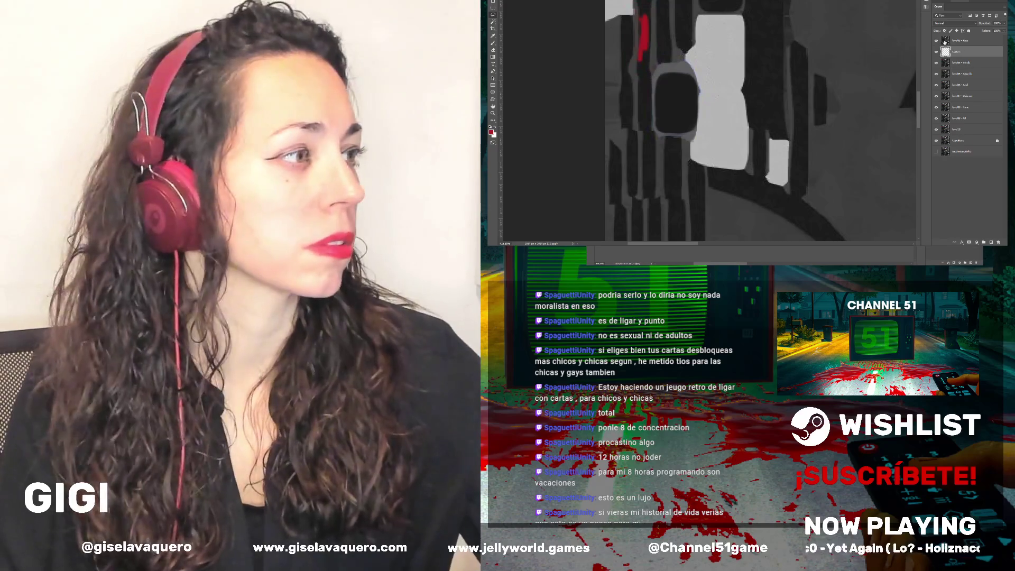
click(950, 41)
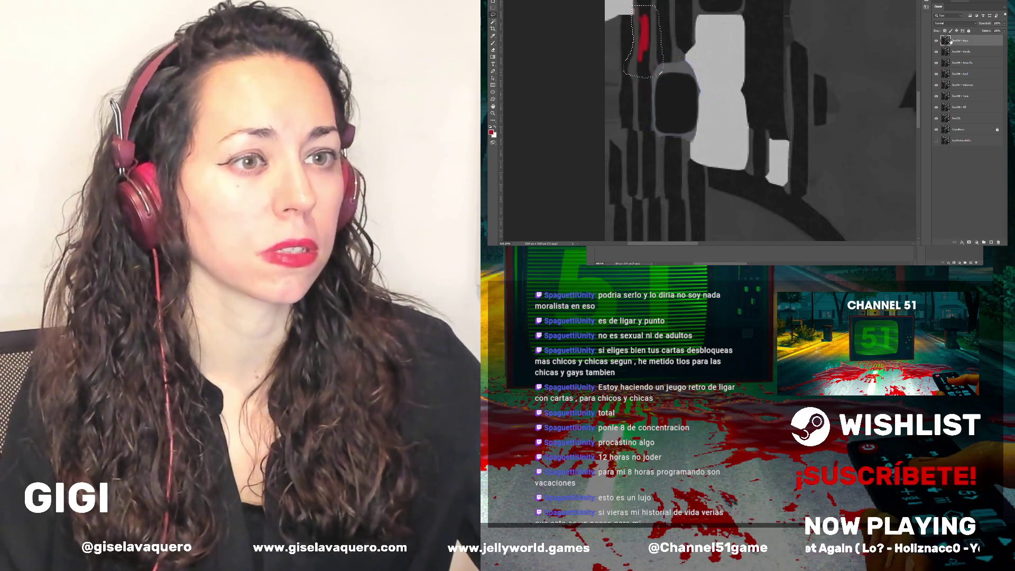
key(ctrl+j)
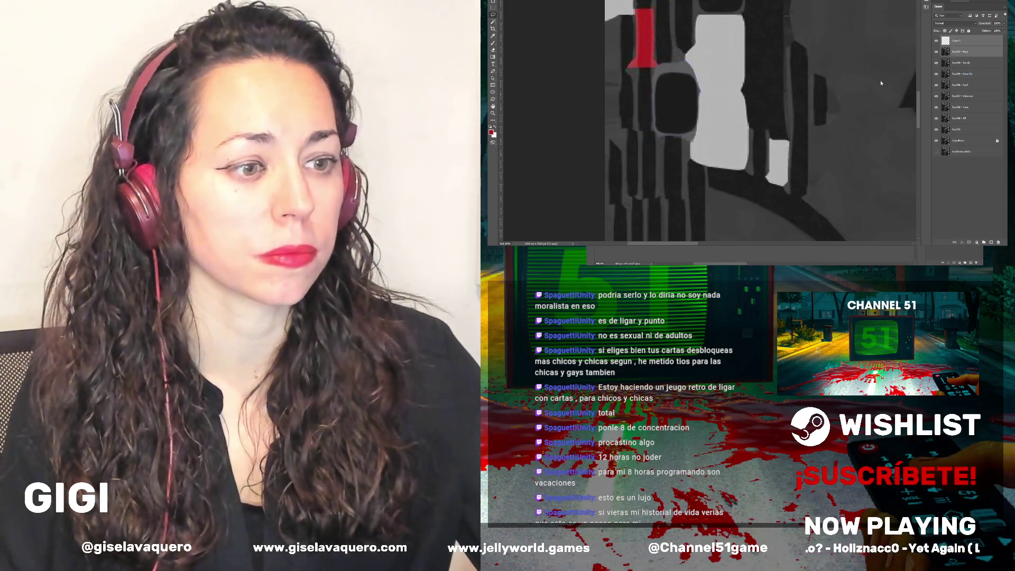
key(ctrl+e)
scroll(668, 77, down, 1)
scroll(668, 77, up, 2)
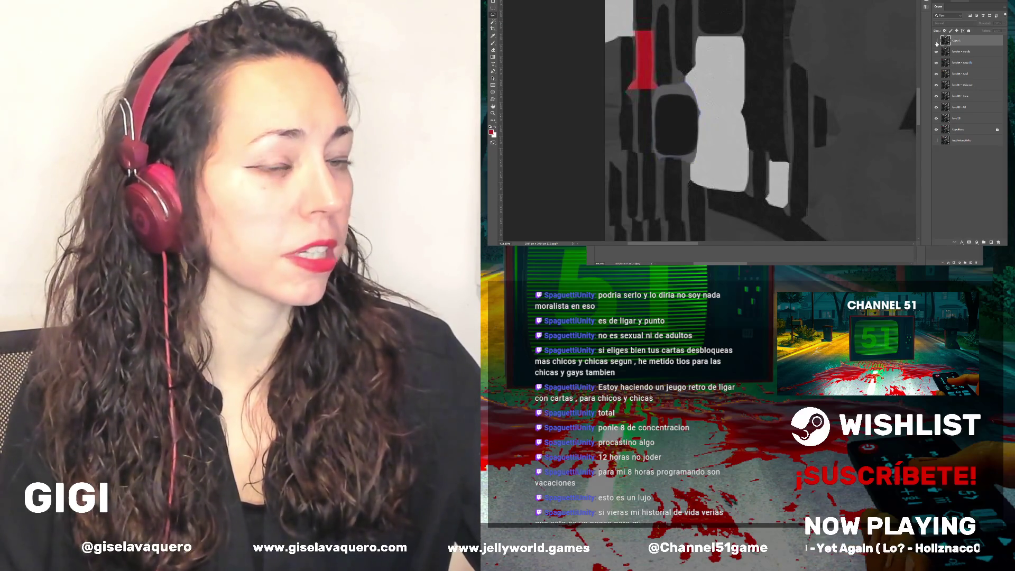
Show the Capa 1 layer and rename it 'eM - Ro'
click(936, 42)
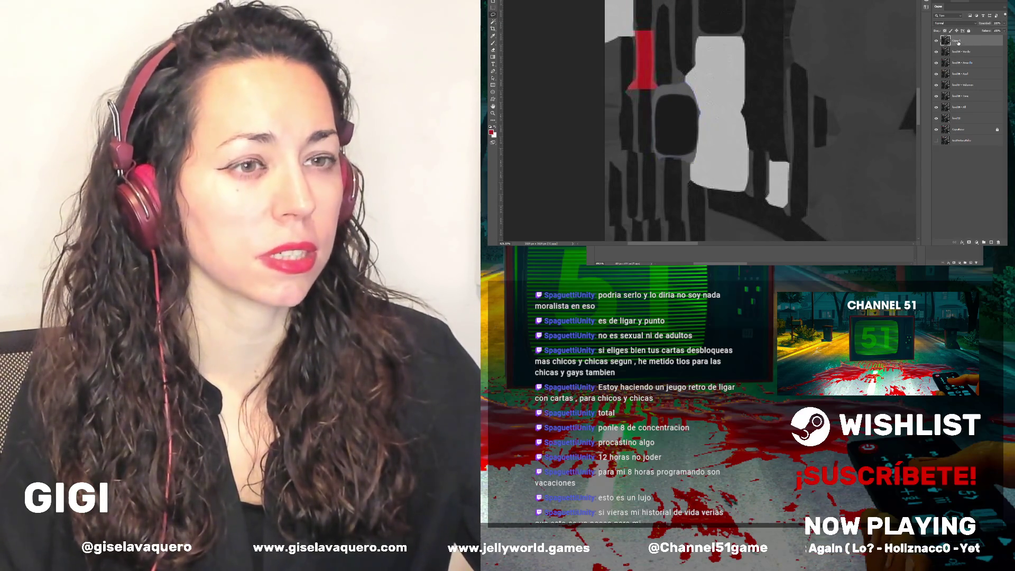
double_click(958, 40)
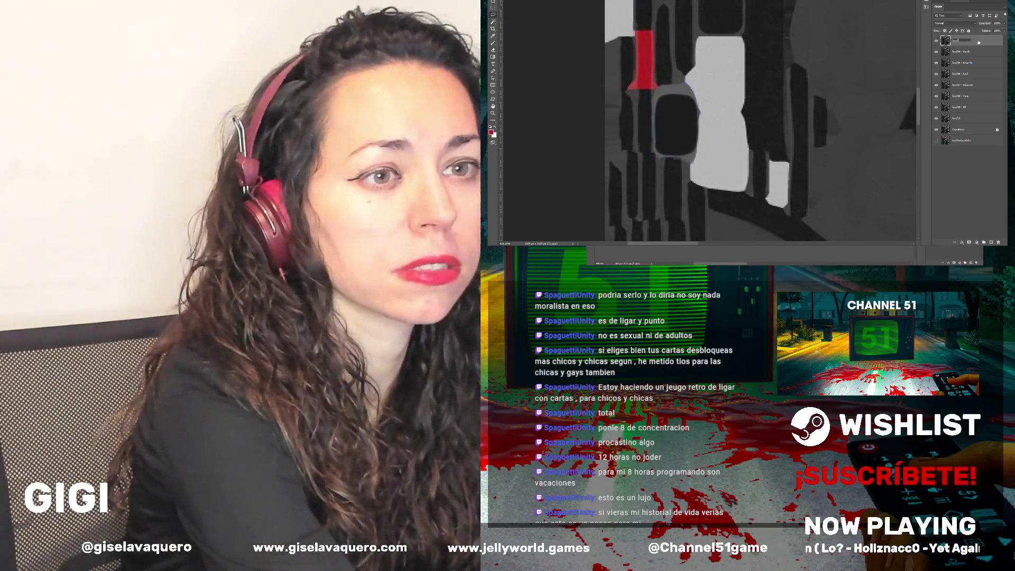
text(eM)
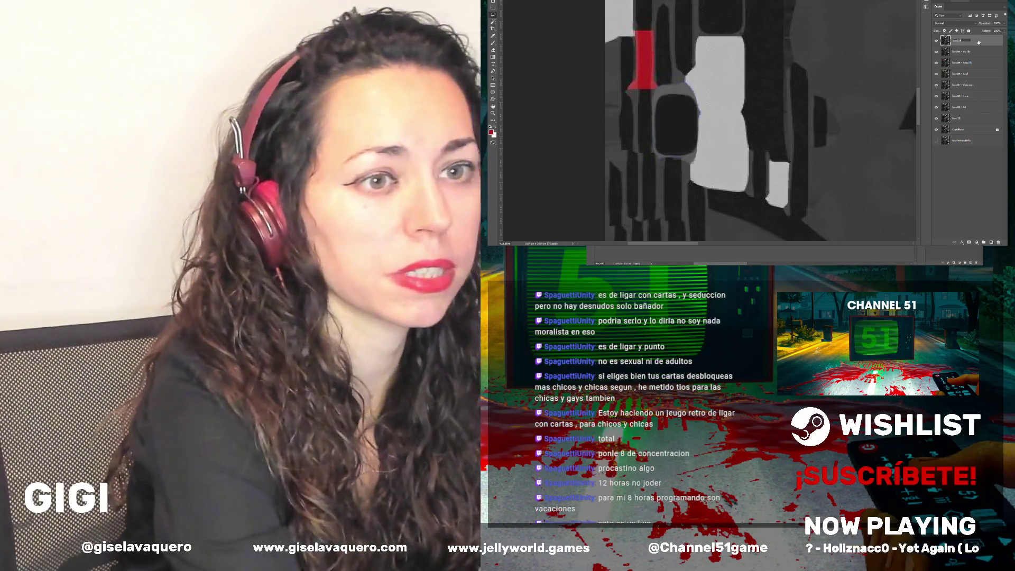
text( - Ro)
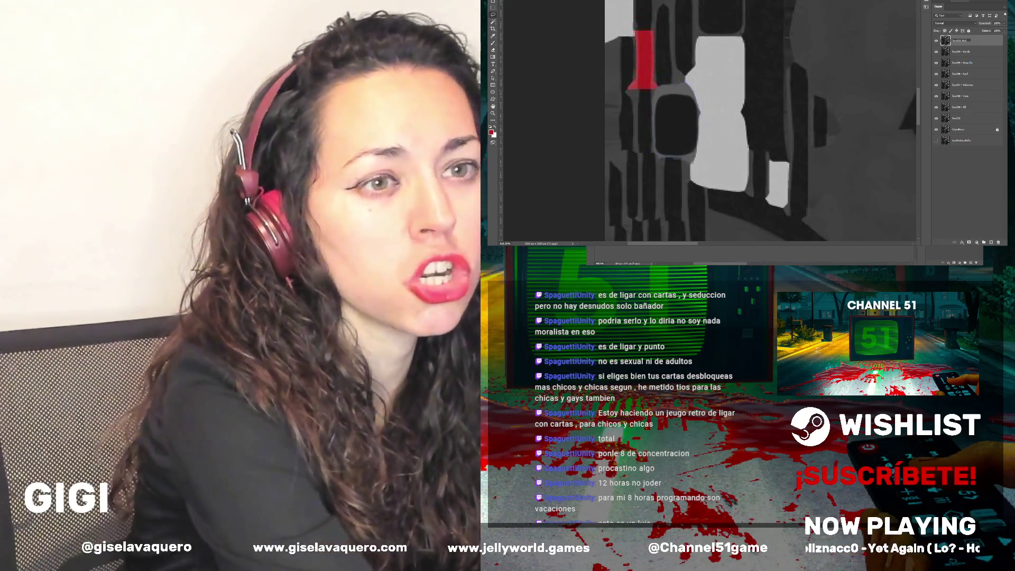
key(Return)
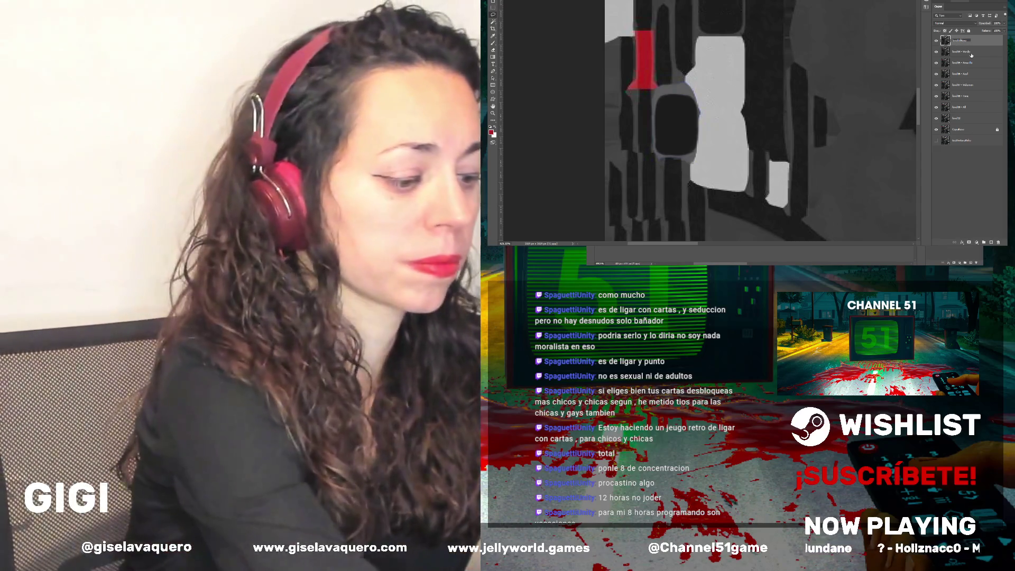
key(Return)
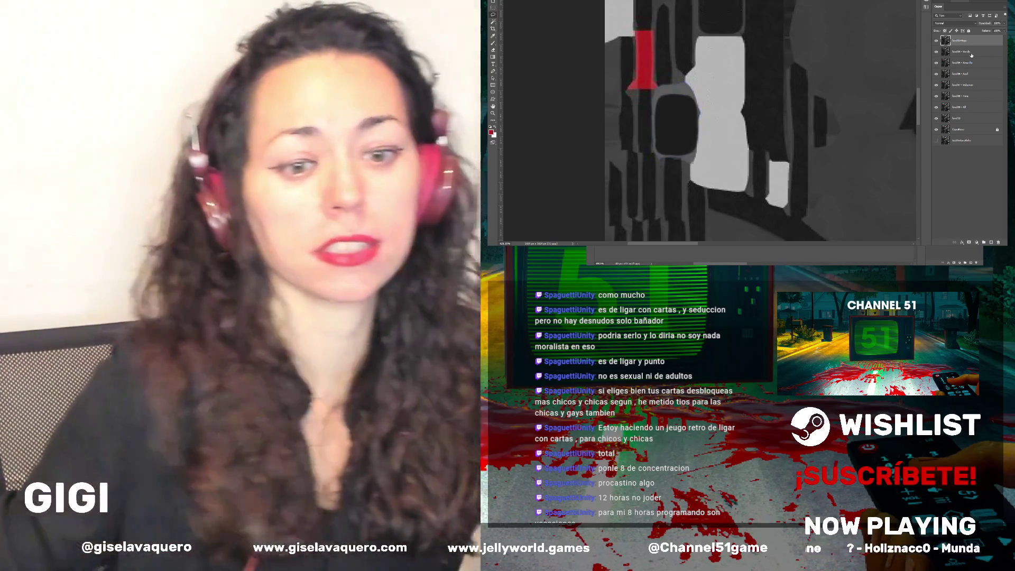
Zoom out to show the whole texture sheet and commit the layer's new name
scroll(719, 71, down, 2)
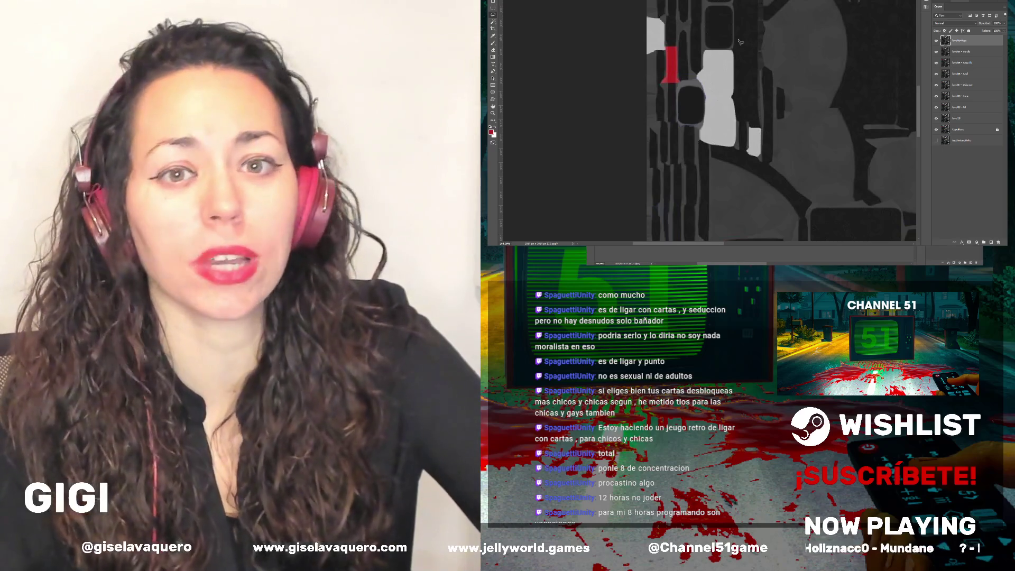
scroll(740, 43, down, 2)
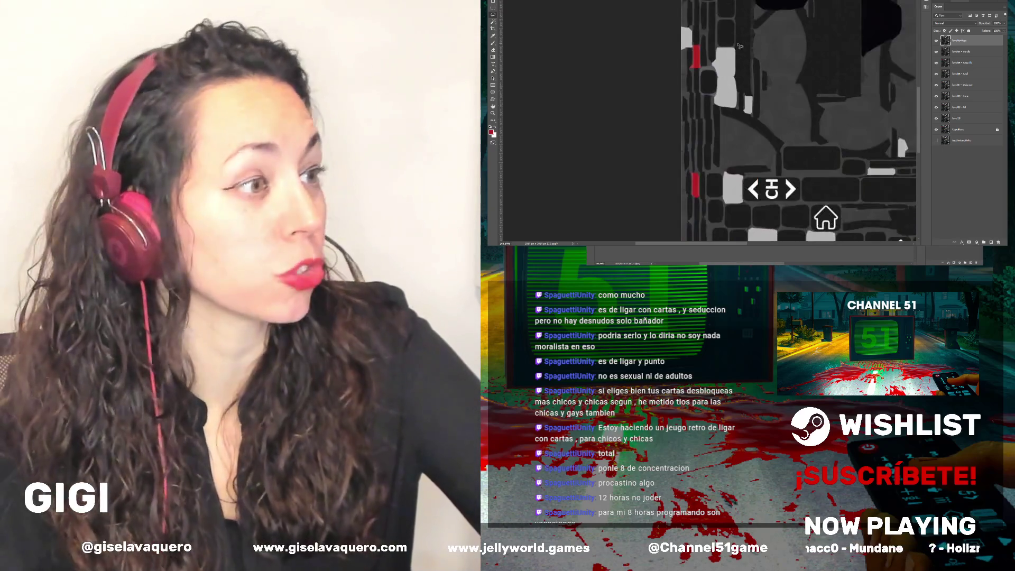
scroll(756, 65, down, 2)
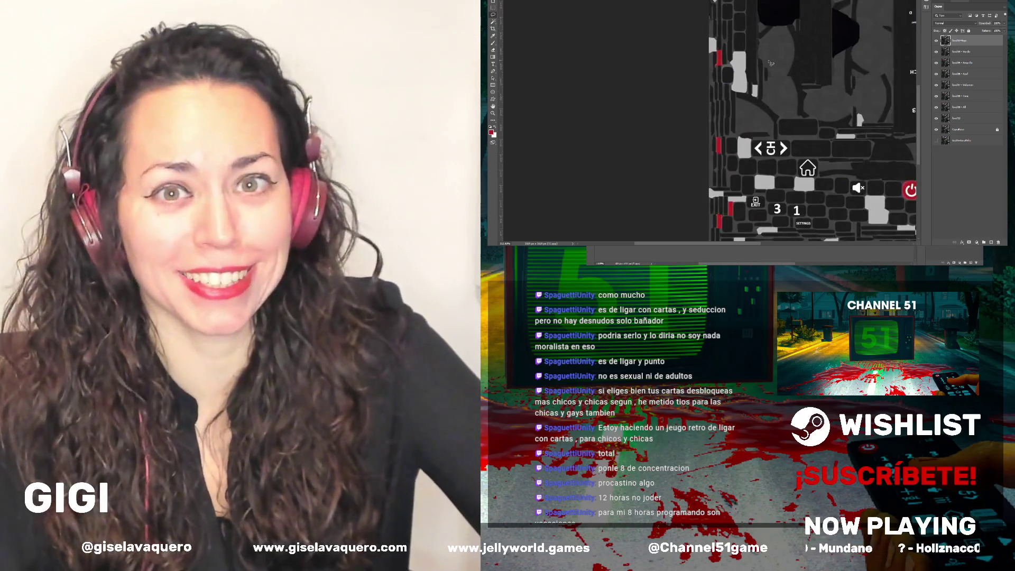
drag(724, 244, 753, 246)
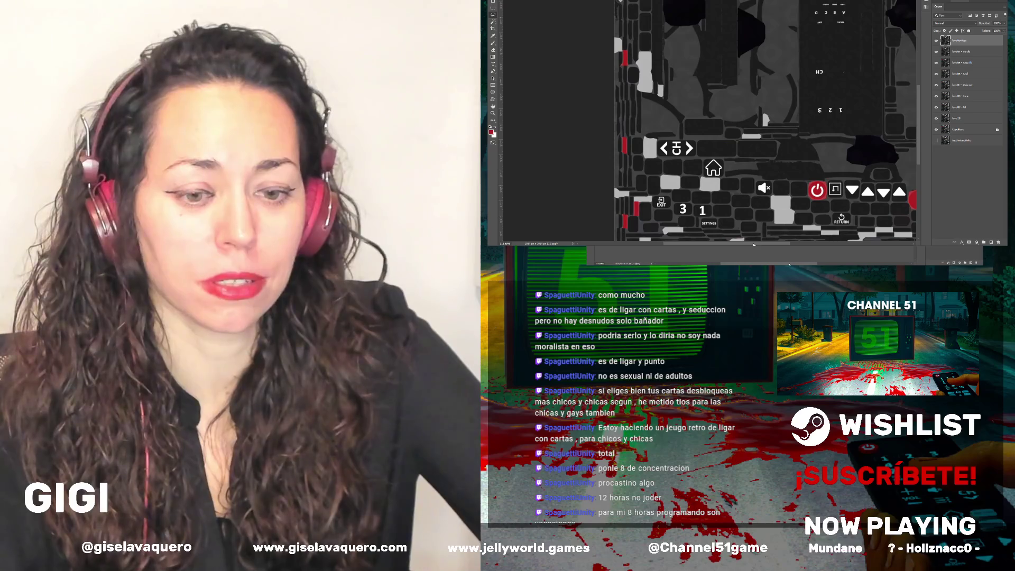
scroll(634, 133, down, 1)
scroll(634, 133, down, 1)
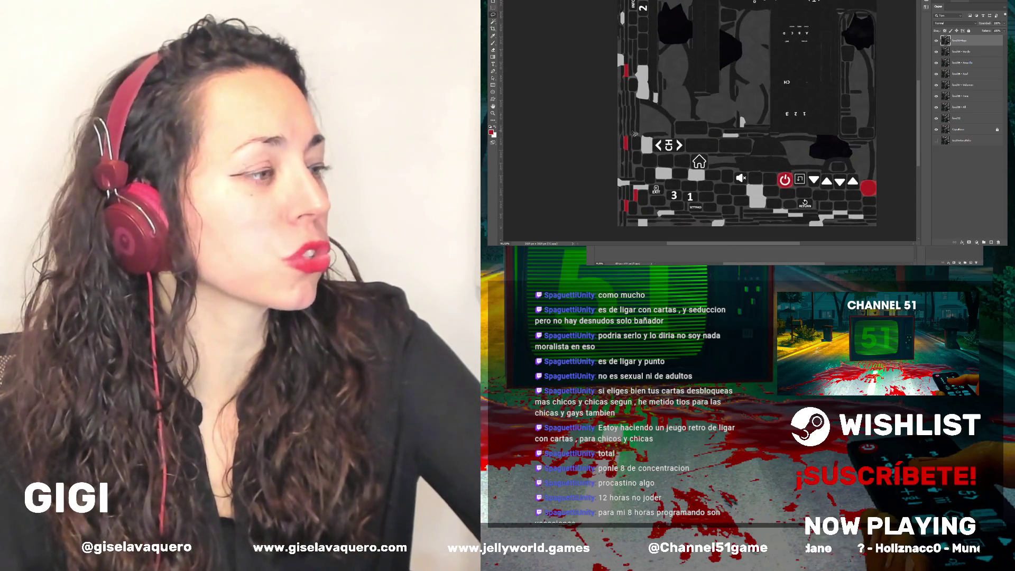
scroll(634, 133, up, 1)
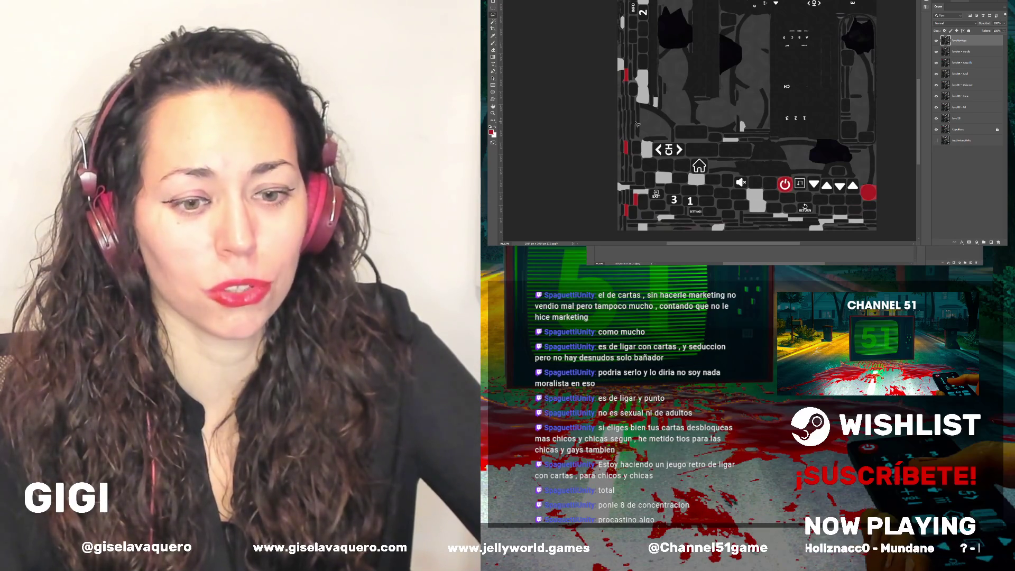
scroll(632, 120, down, 1)
scroll(624, 114, down, 1)
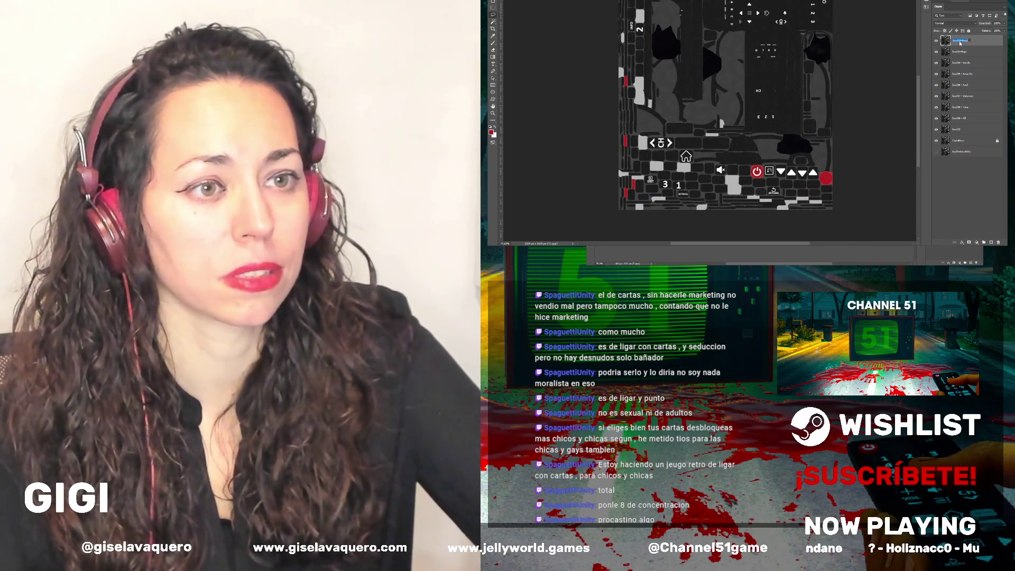
key(Return)
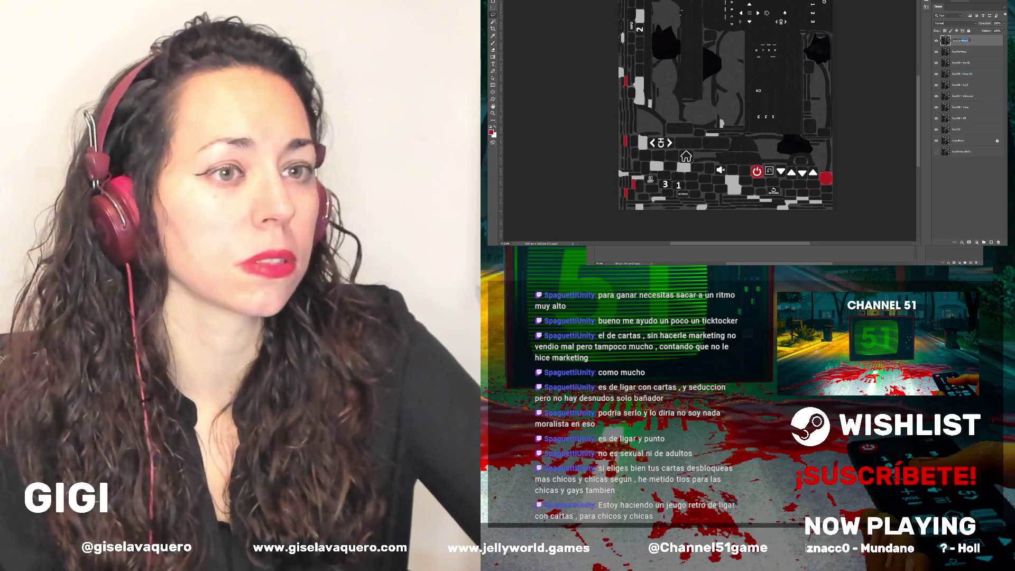
Commit the shorter top-layer name and zoom in on the A B C D button labels
key(Return)
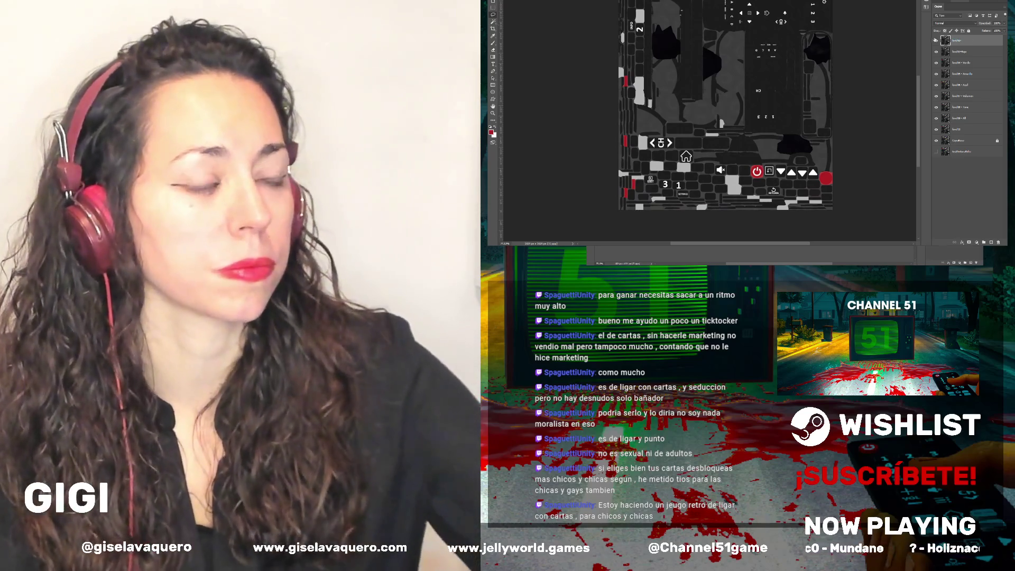
scroll(727, 24, up, 1)
scroll(727, 24, up, 2)
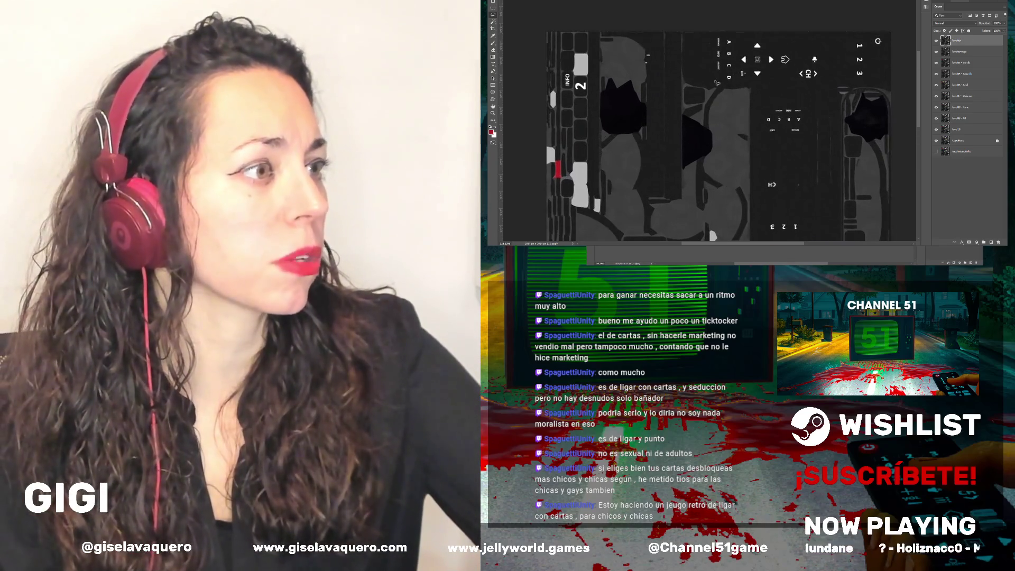
scroll(727, 24, up, 1)
scroll(726, 60, up, 2)
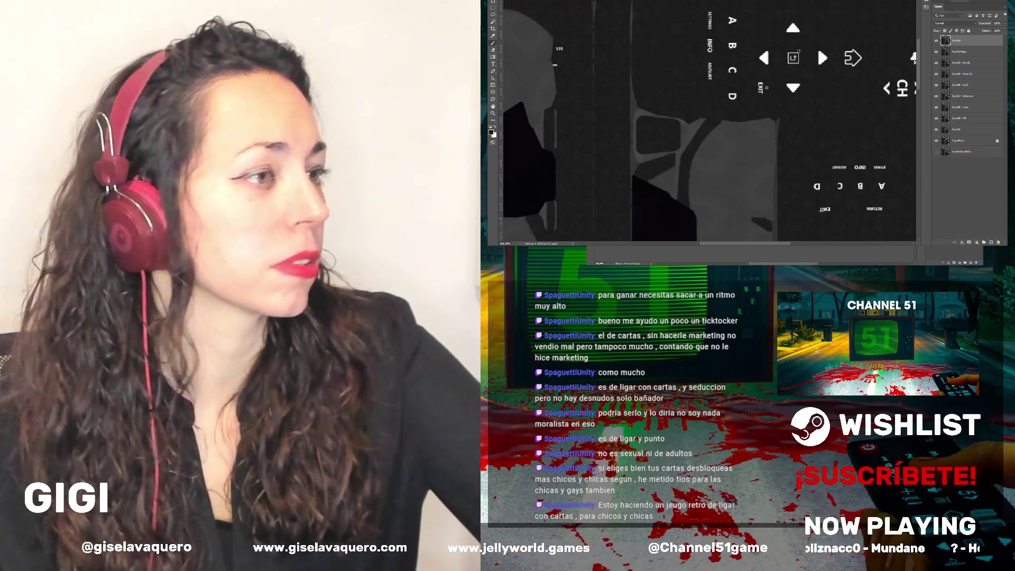
scroll(735, 32, up, 2)
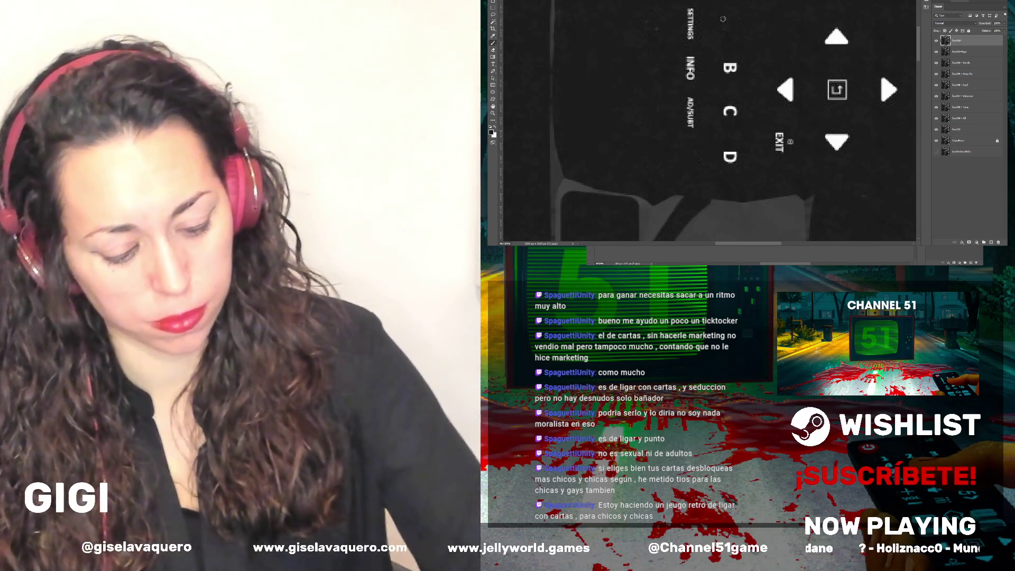
Erase the B, C and D letters, then wipe out the other row's A to D labels
click(730, 68)
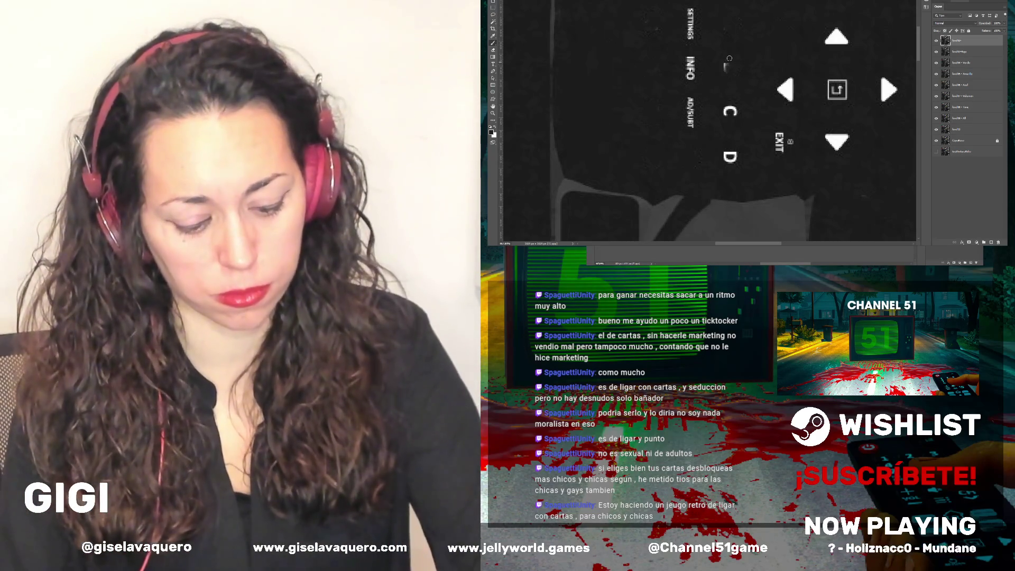
click(727, 111)
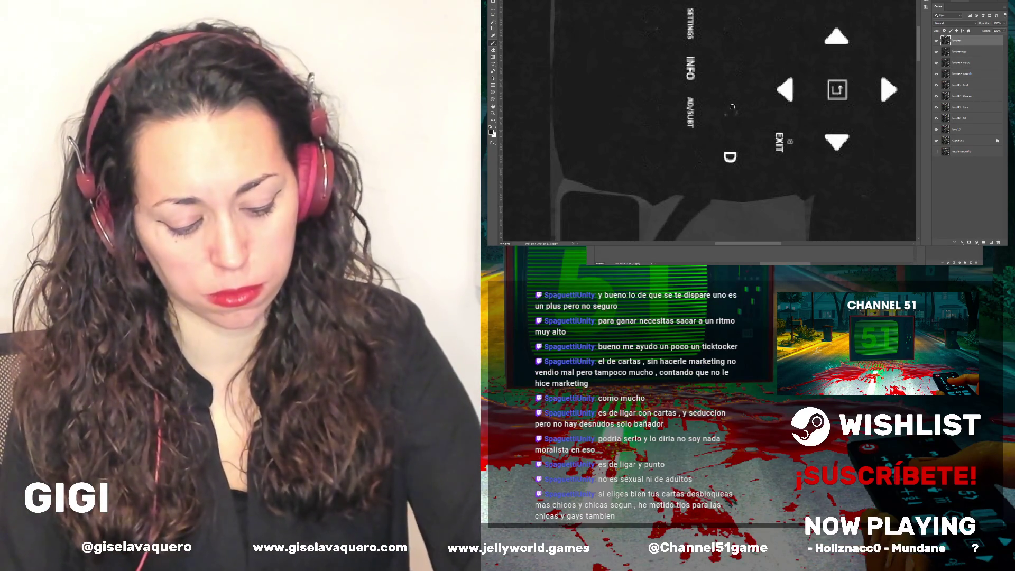
click(728, 157)
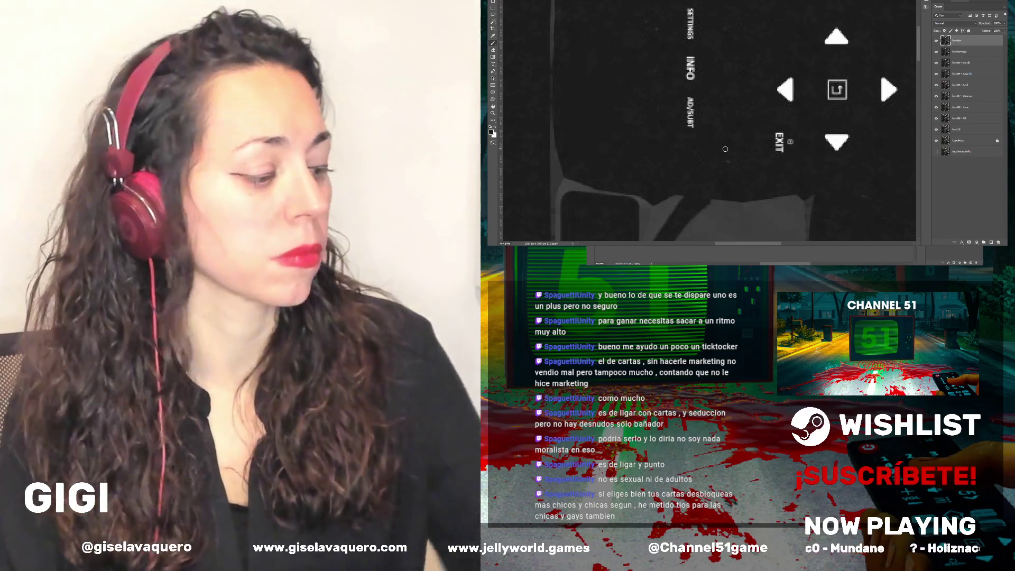
scroll(726, 150, down, 3)
scroll(701, 160, up, 4)
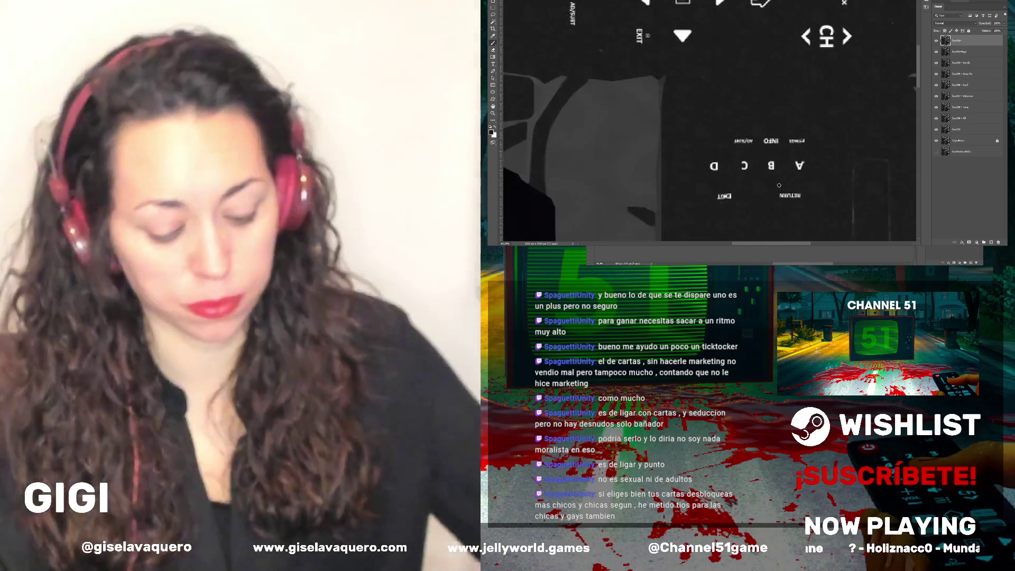
drag(804, 164, 711, 163)
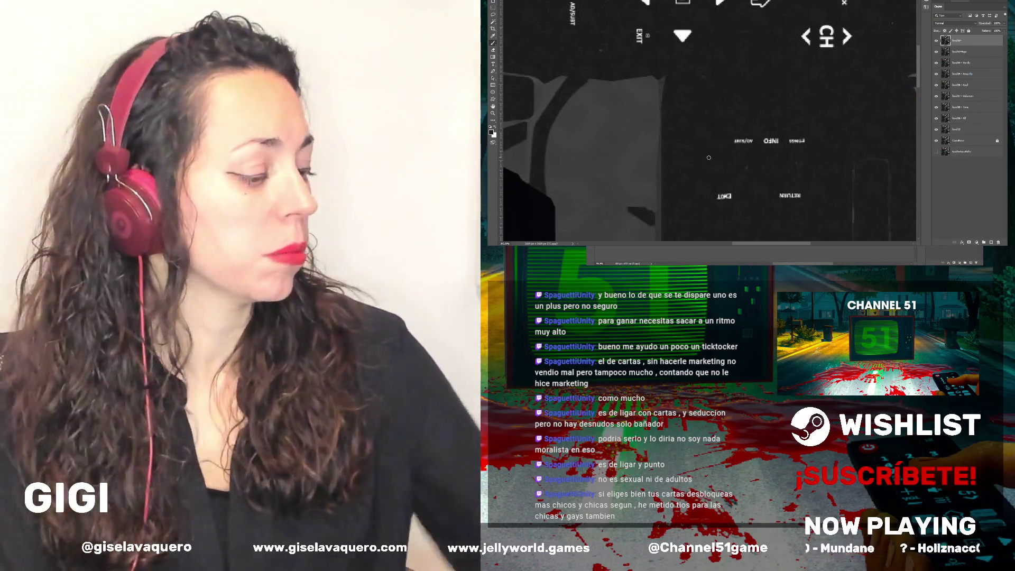
scroll(710, 162, down, 2)
scroll(710, 161, down, 2)
scroll(709, 159, down, 2)
scroll(708, 158, down, 1)
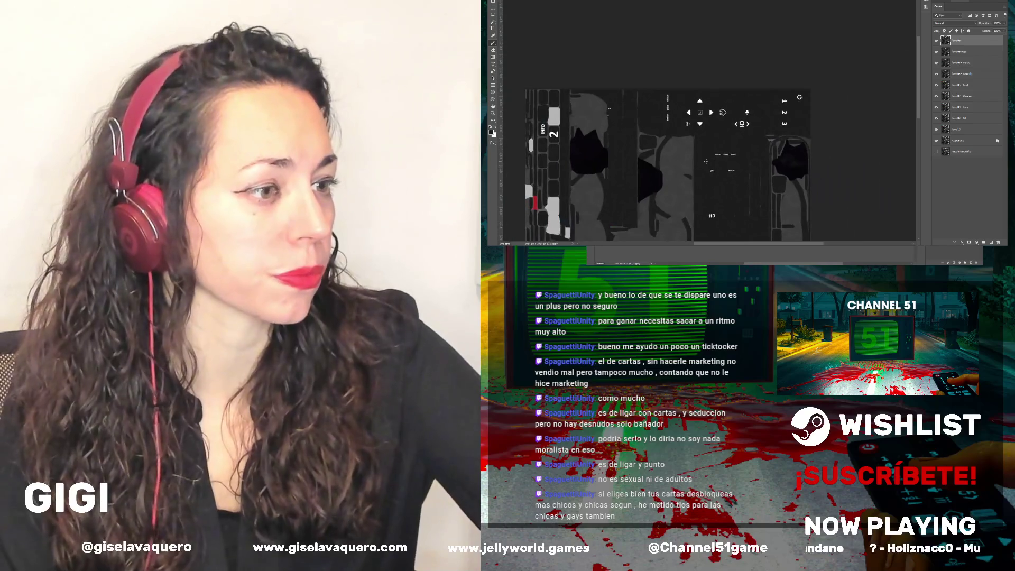
scroll(703, 158, down, 1)
scroll(695, 158, down, 1)
scroll(750, 156, down, 3)
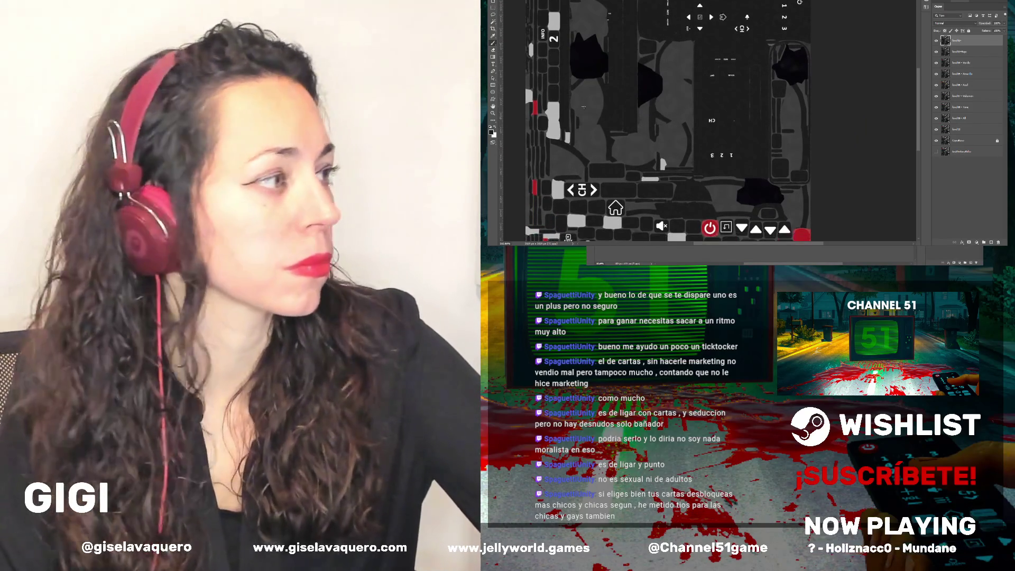
scroll(551, 43, up, 3)
scroll(551, 44, up, 2)
scroll(565, 38, up, 1)
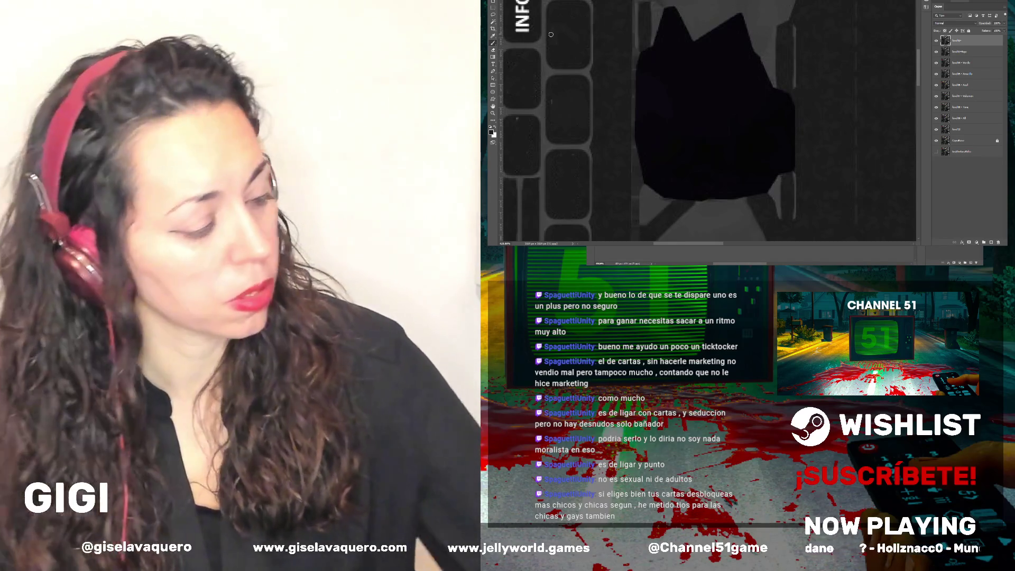
scroll(548, 45, down, 3)
scroll(548, 42, down, 3)
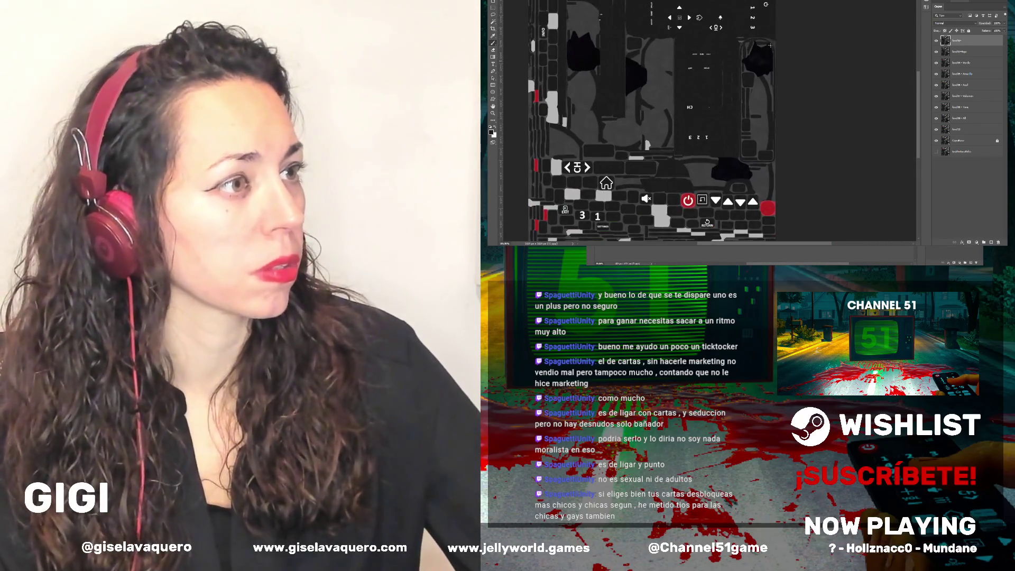
scroll(758, 38, up, 3)
scroll(756, 33, up, 3)
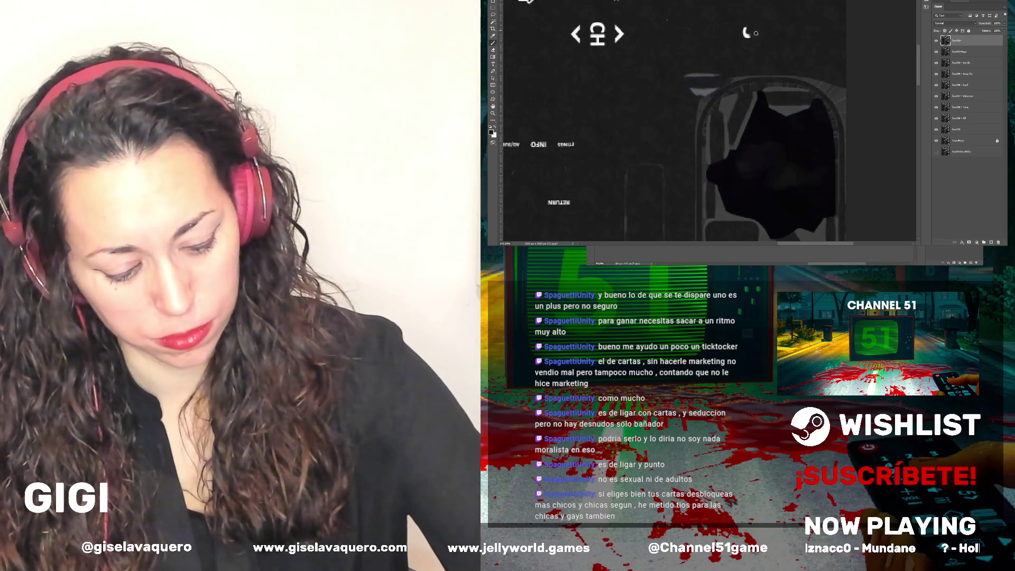
scroll(743, 31, up, 1)
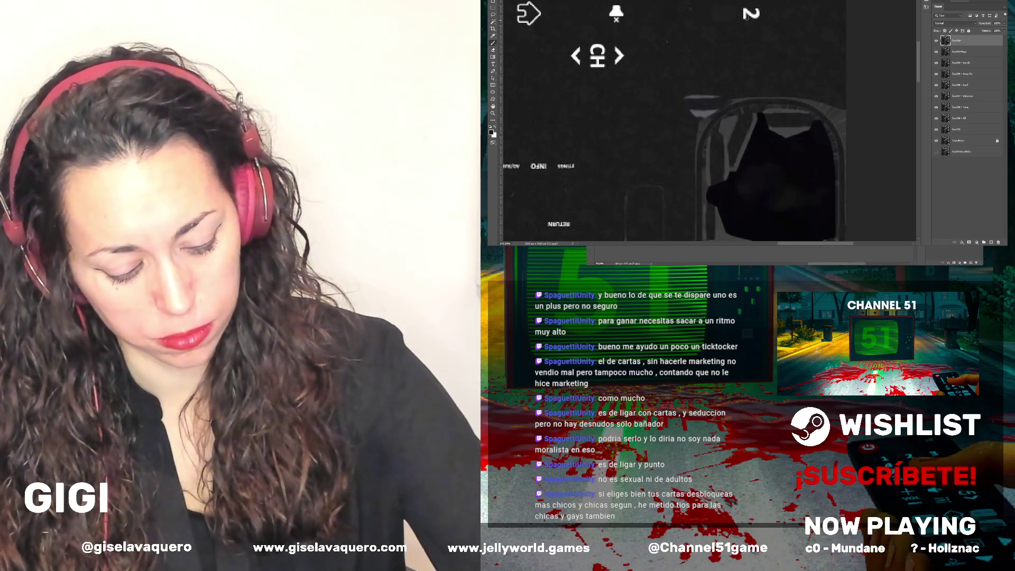
scroll(745, 31, up, 1)
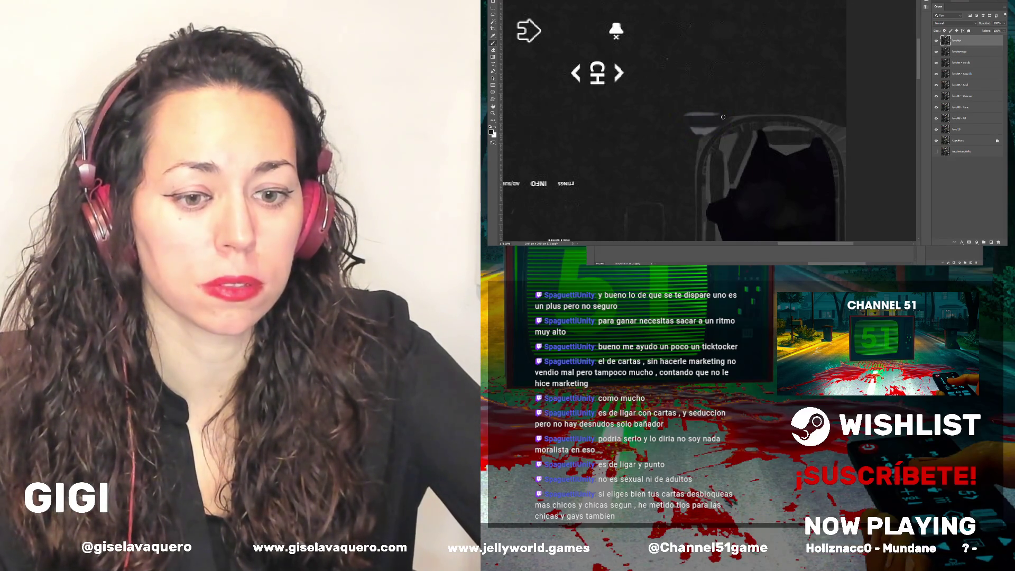
scroll(832, 137, down, 4)
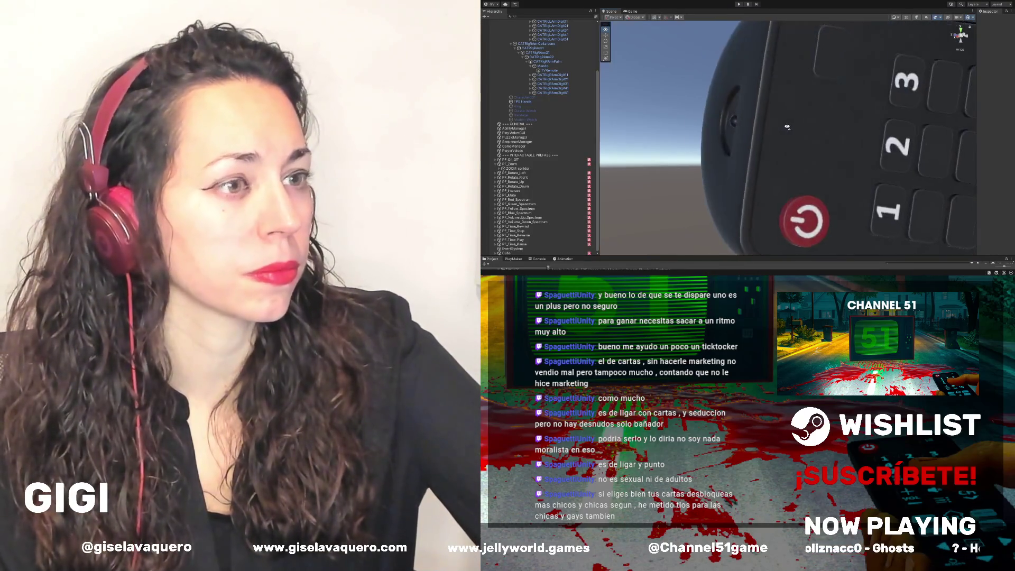
scroll(909, 144, down, 5)
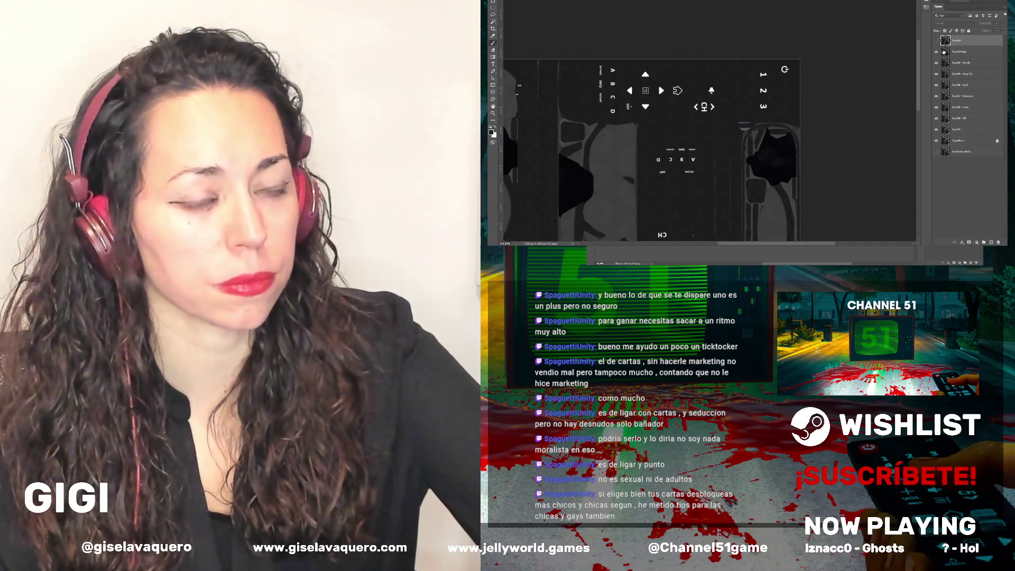
Toggle layer visibility to compare digit layouts, keeping the A B C D and 1 2 3 labels shown
click(936, 52)
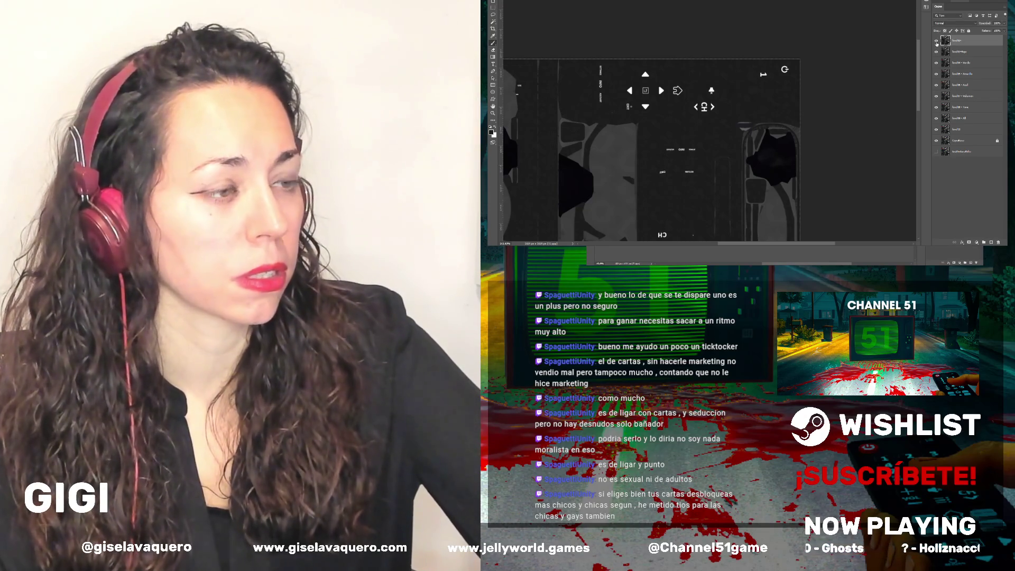
click(936, 42)
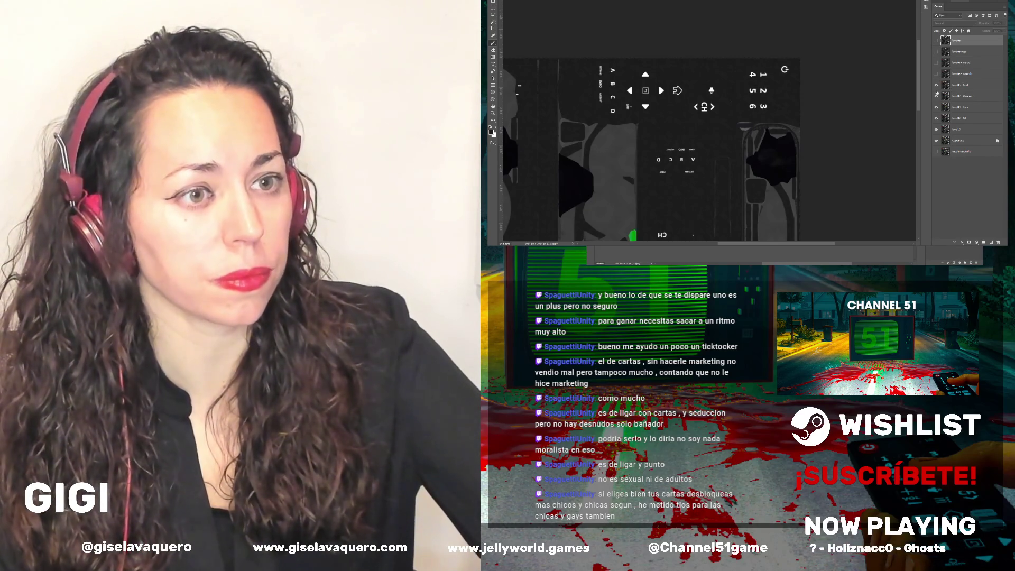
click(936, 95)
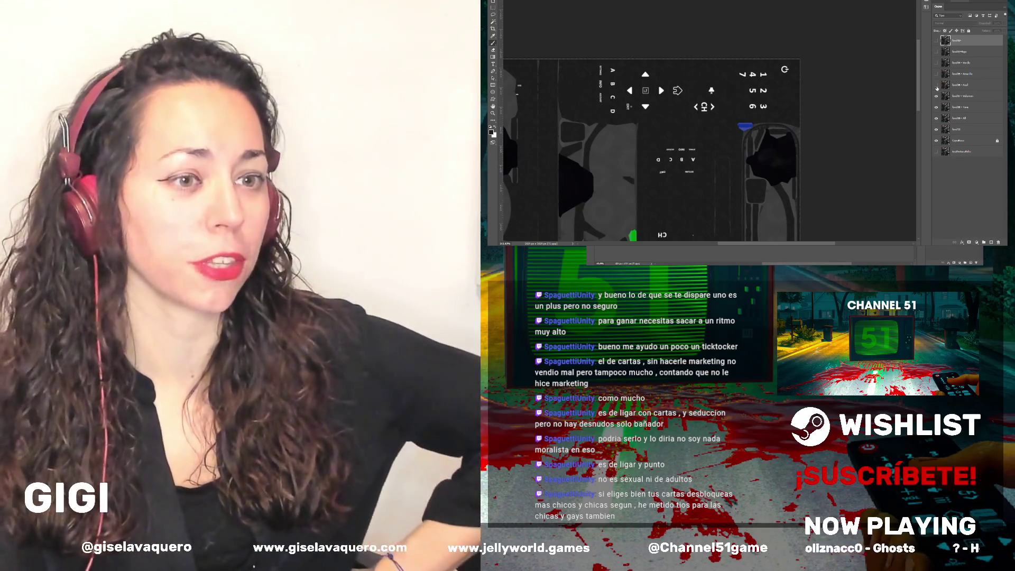
click(936, 74)
click(936, 62)
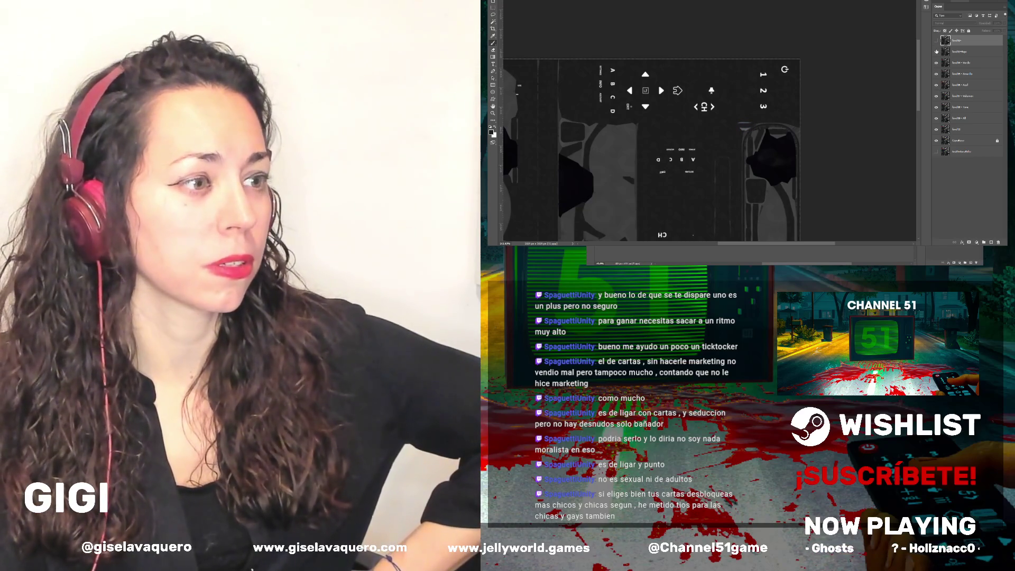
click(936, 41)
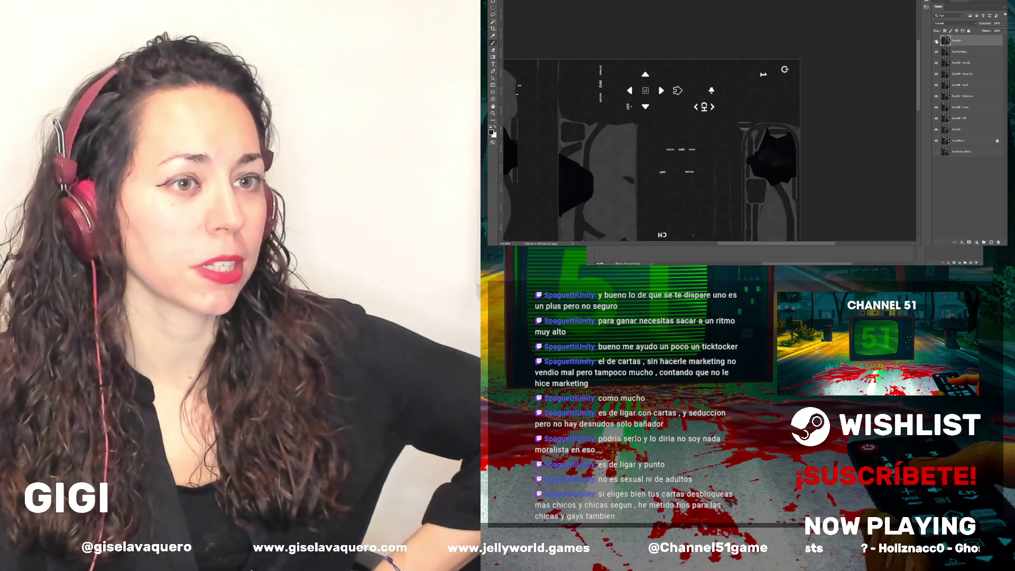
click(936, 40)
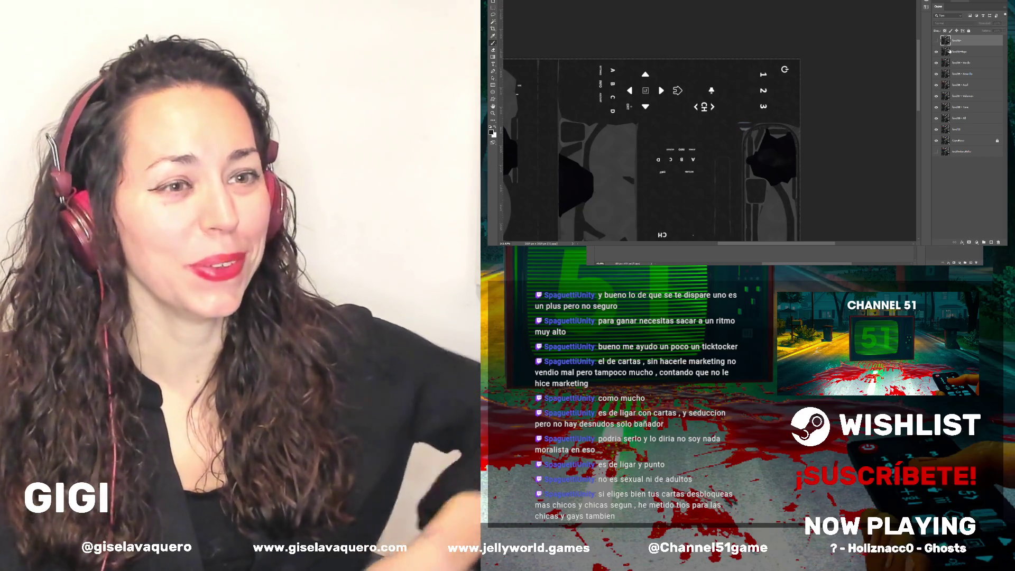
Lasso-select the area around the digit 2 on the second layer and merge it down
click(955, 52)
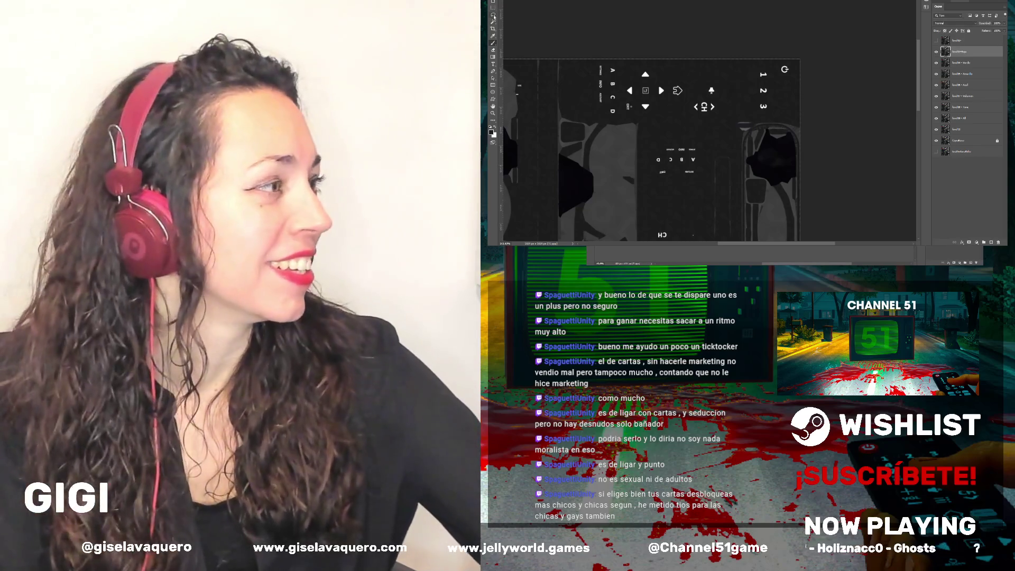
drag(759, 87, 764, 97)
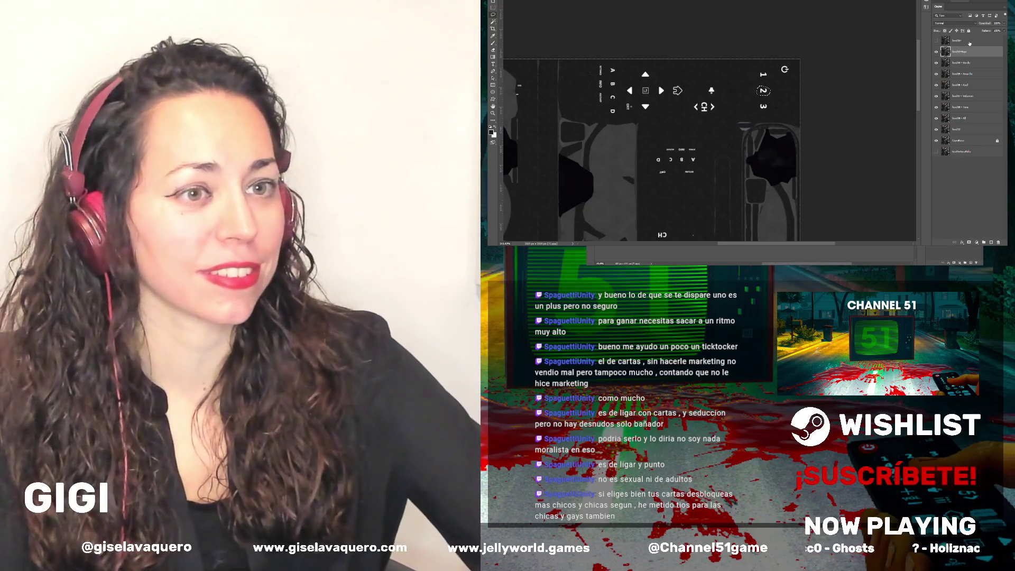
click(937, 42)
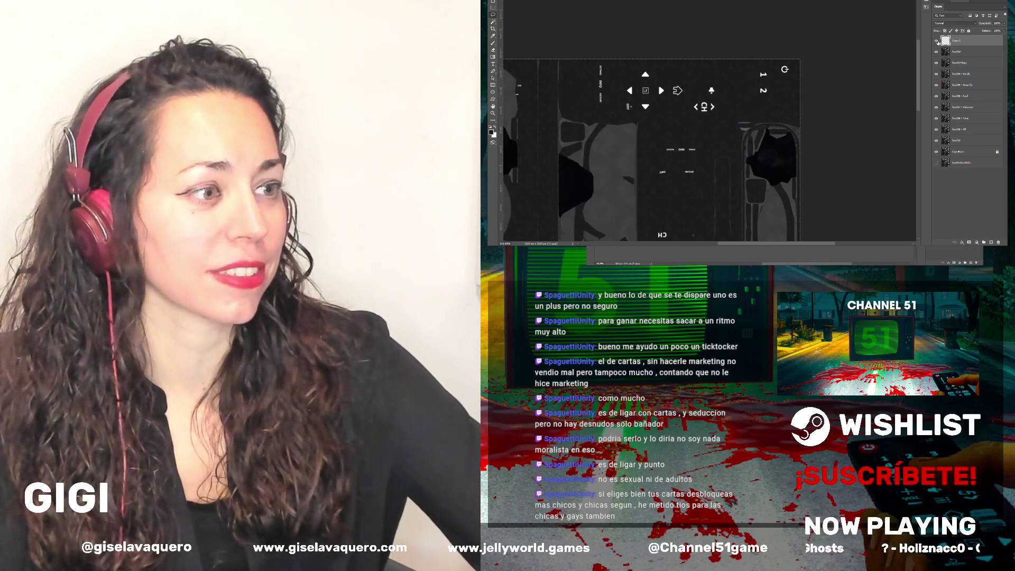
click(954, 52)
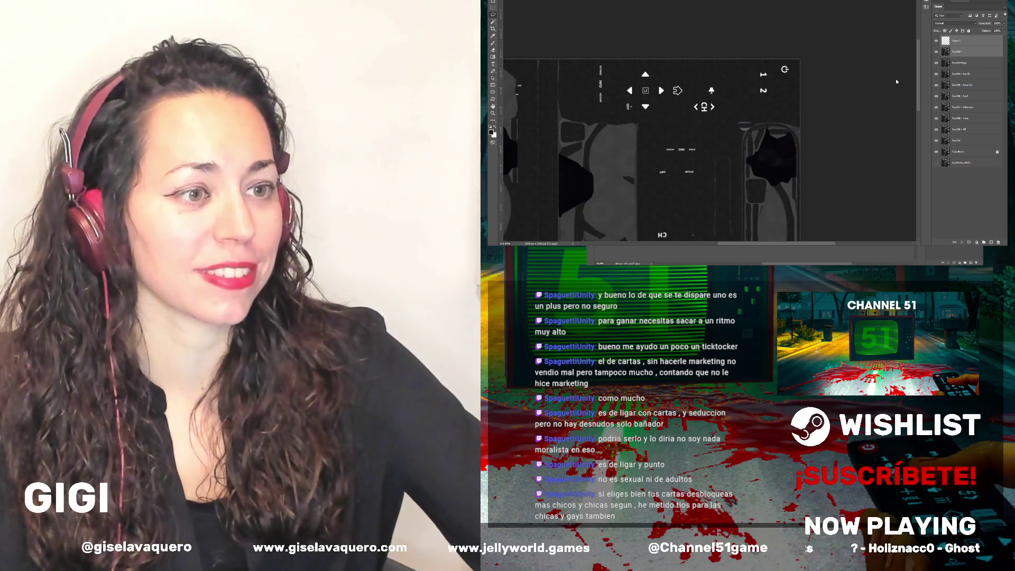
key(ctrl+e)
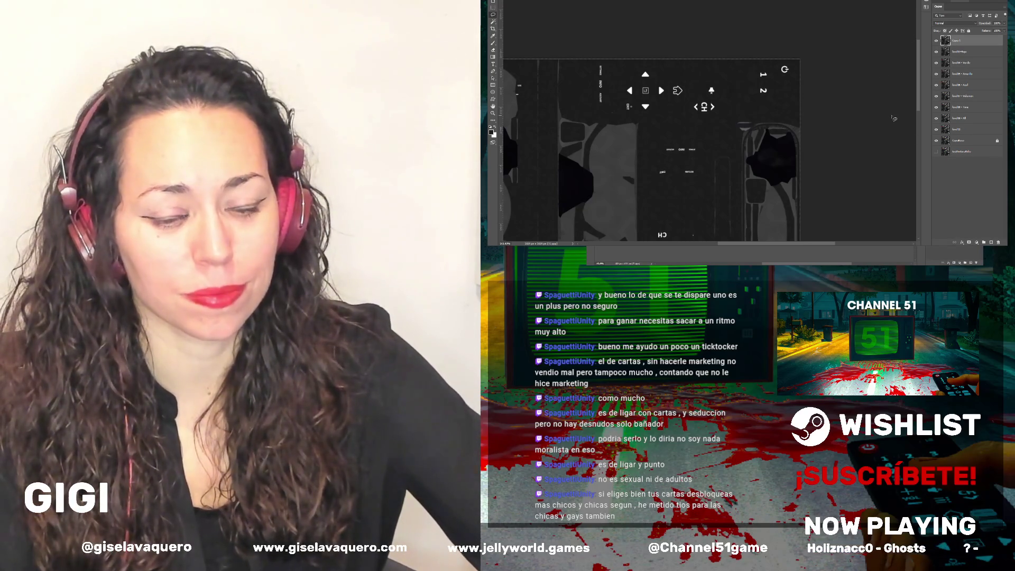
Rename the merged layer from Capa 1 to 'Luz' and zoom out to the whole texture
key(ctrl+minus)
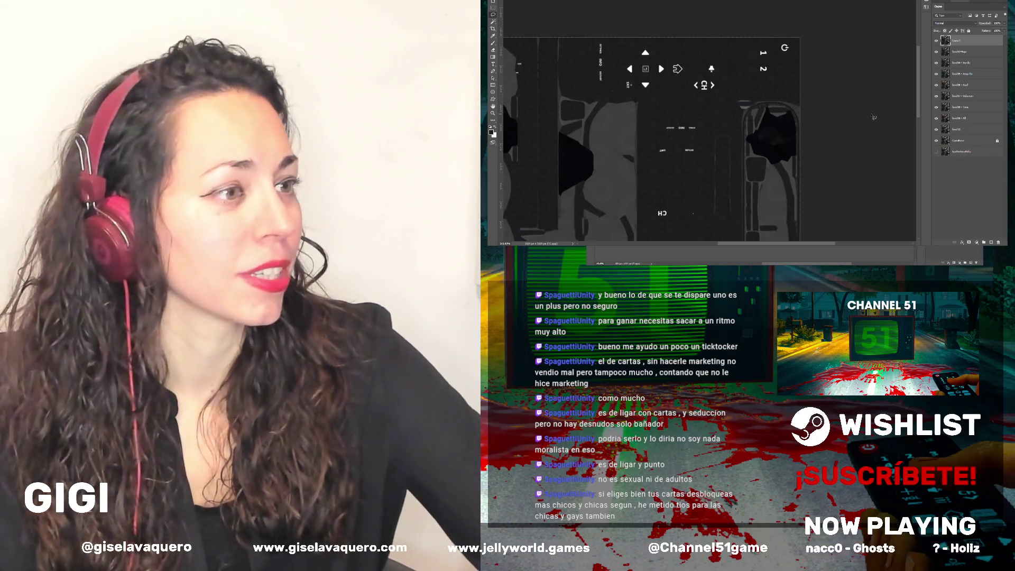
key(ctrl+minus)
key(ctrl+minus)
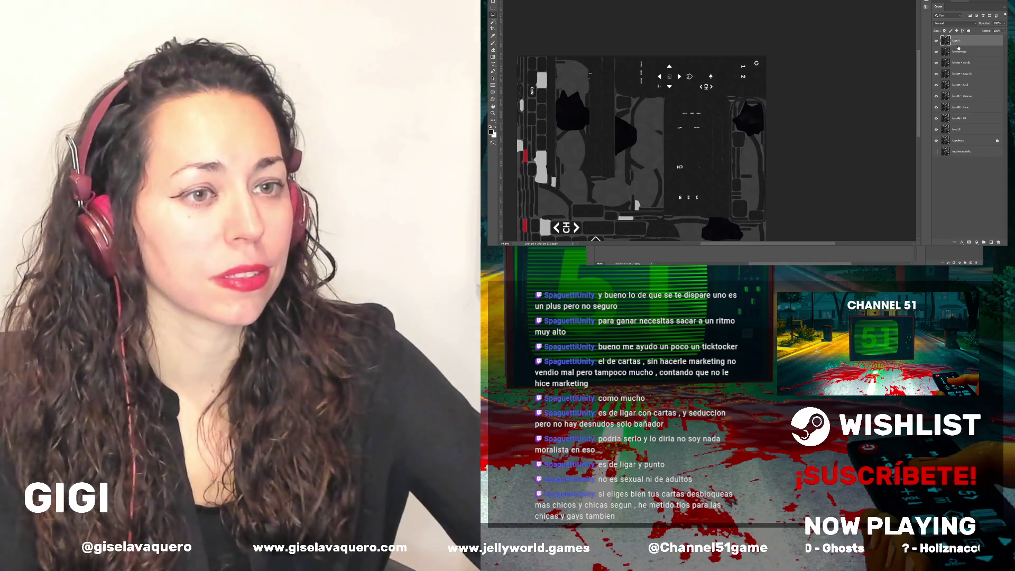
double_click(959, 44)
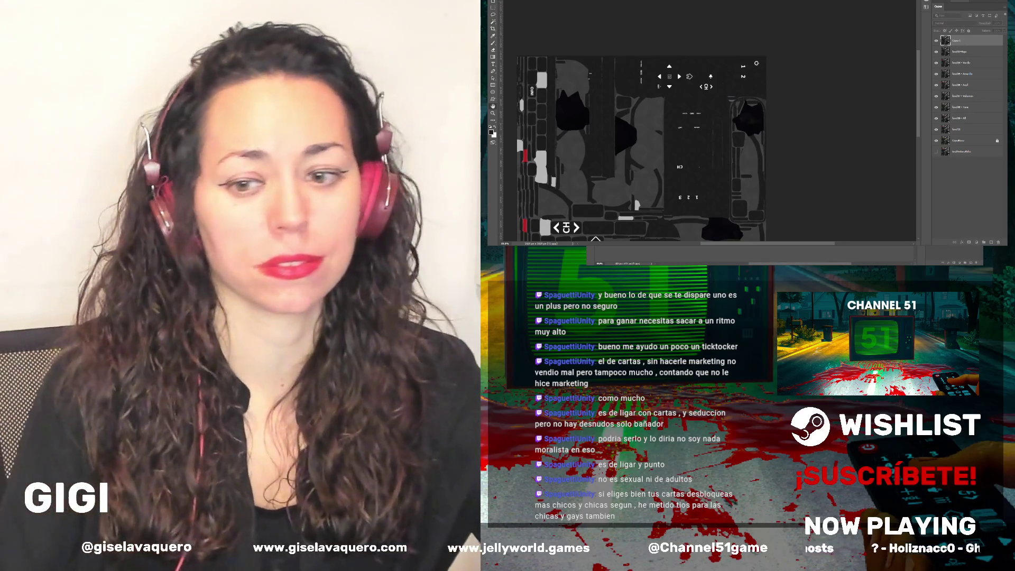
key(Return)
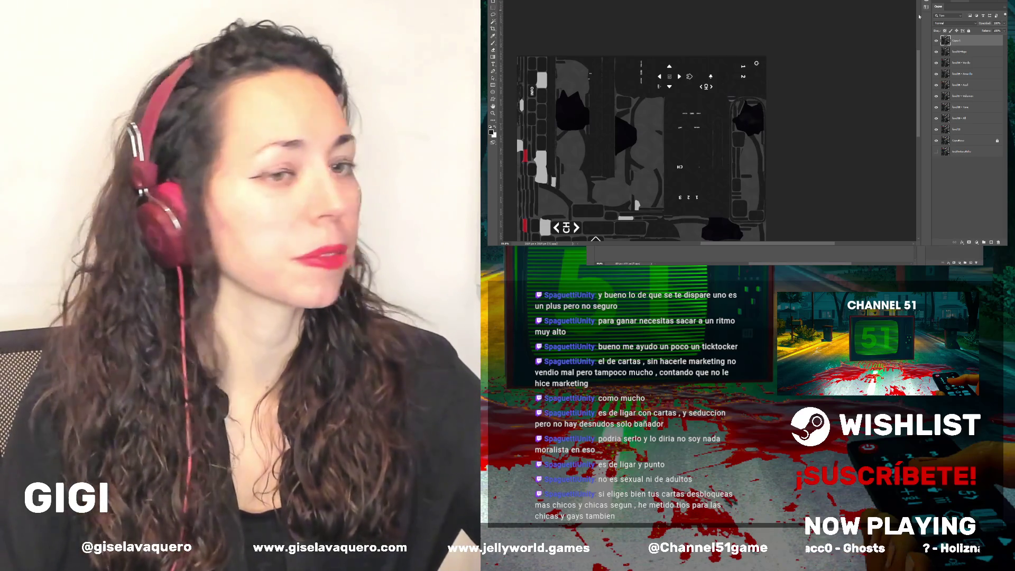
text(Luz)
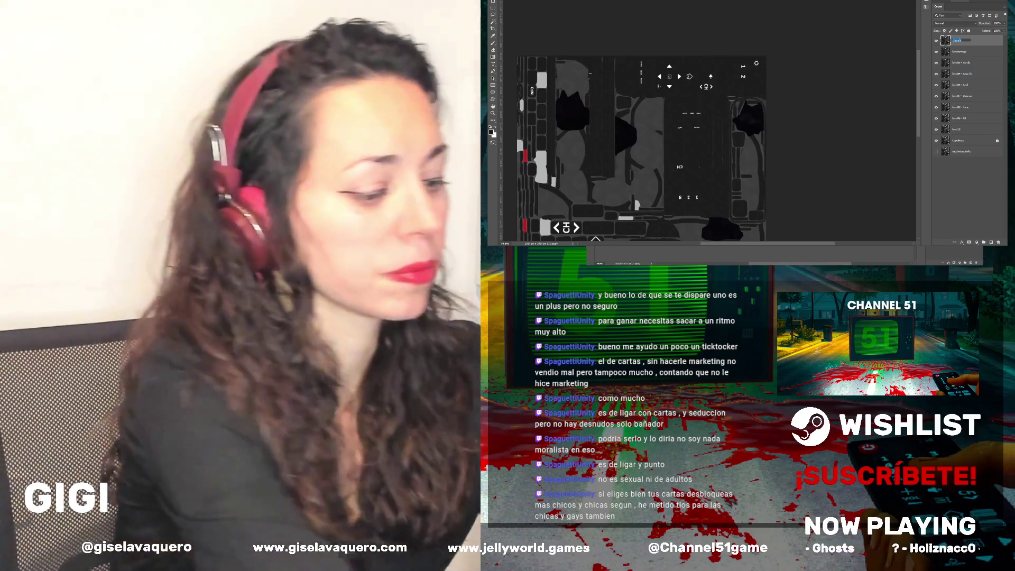
key(Return)
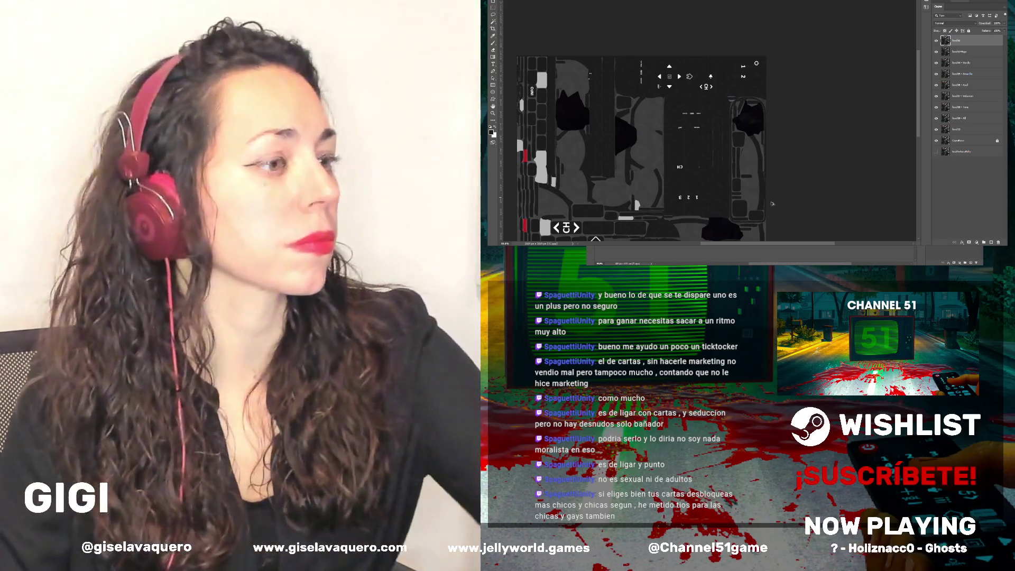
key(ctrl+minus)
key(ctrl+minus)
scroll(667, 217, up, 2)
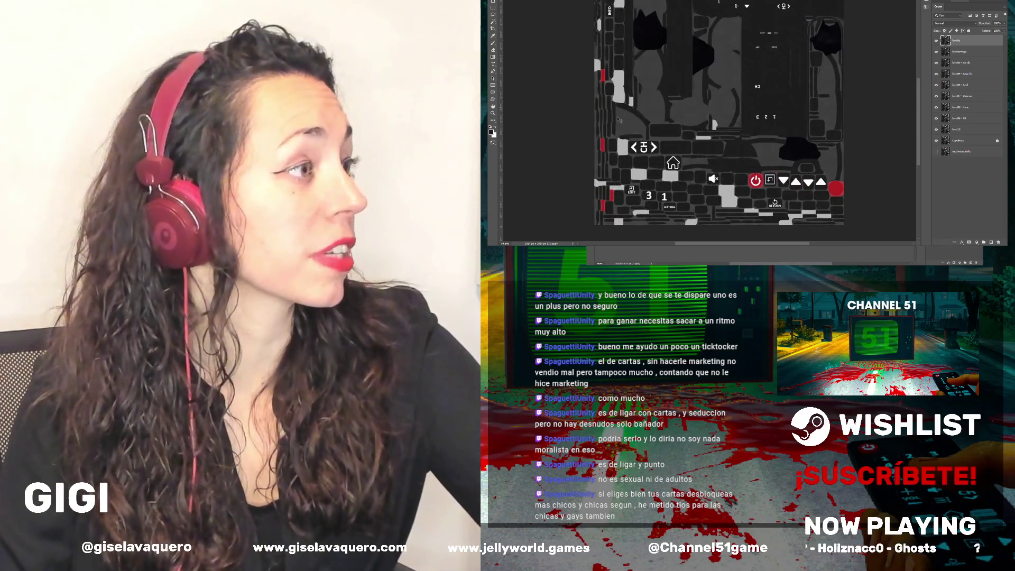
scroll(626, 127, up, 1)
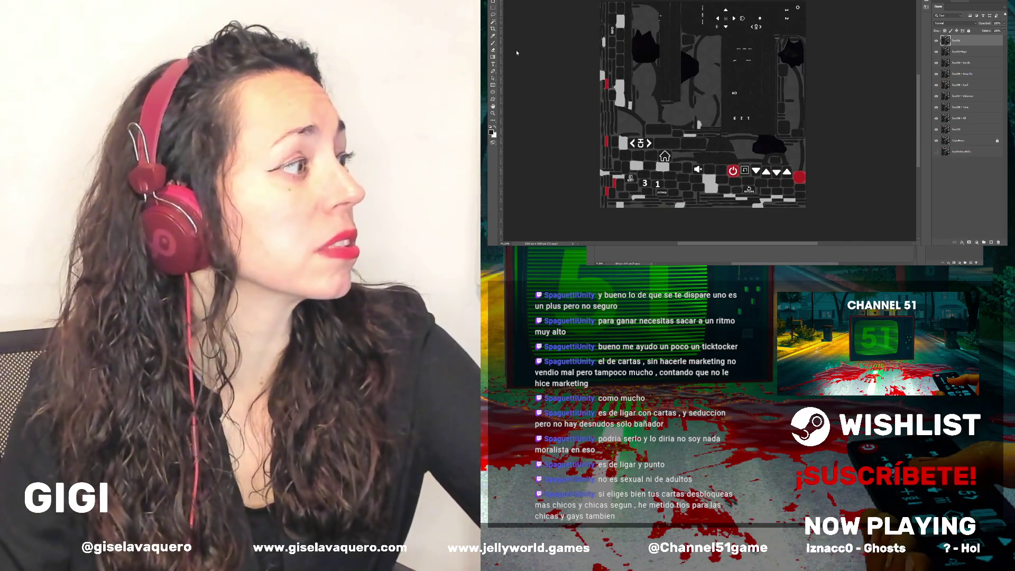